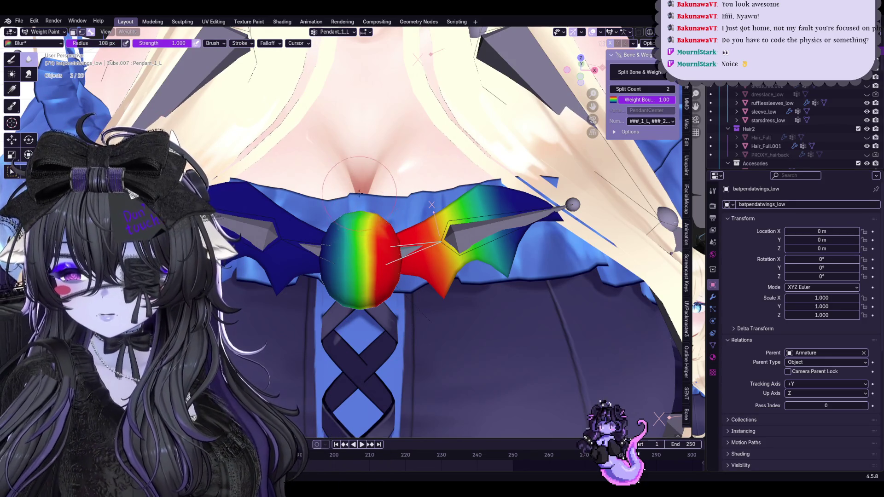
Inspect the Pendant_1_R, Pendant_1_L and Pendant_2_L weights and rotate-test a pendant bone.
{"action": "left_click", "coordinate": [317, 248], "text": "ctrl"}
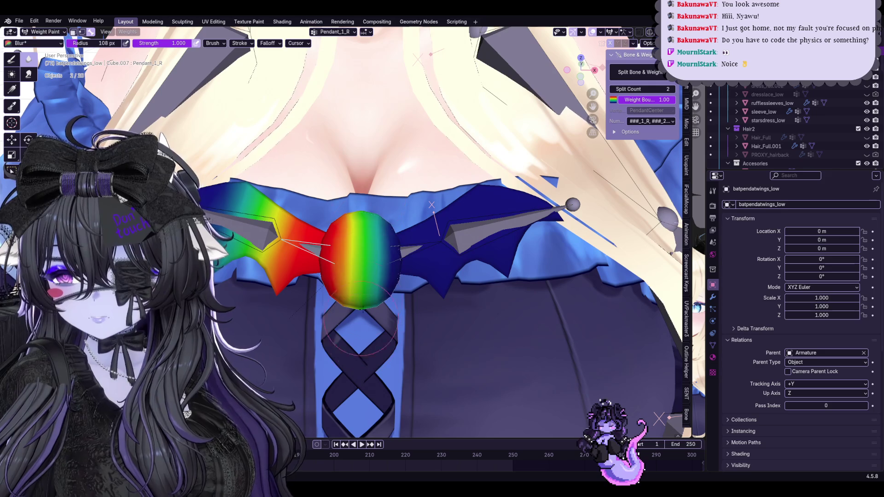
{"action": "left_click", "coordinate": [409, 249], "text": "ctrl"}
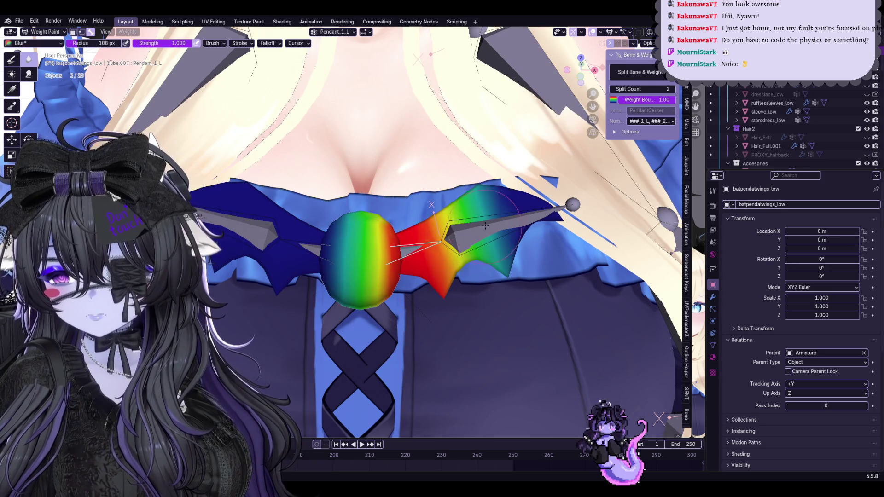
{"action": "left_click", "coordinate": [458, 236], "text": "ctrl"}
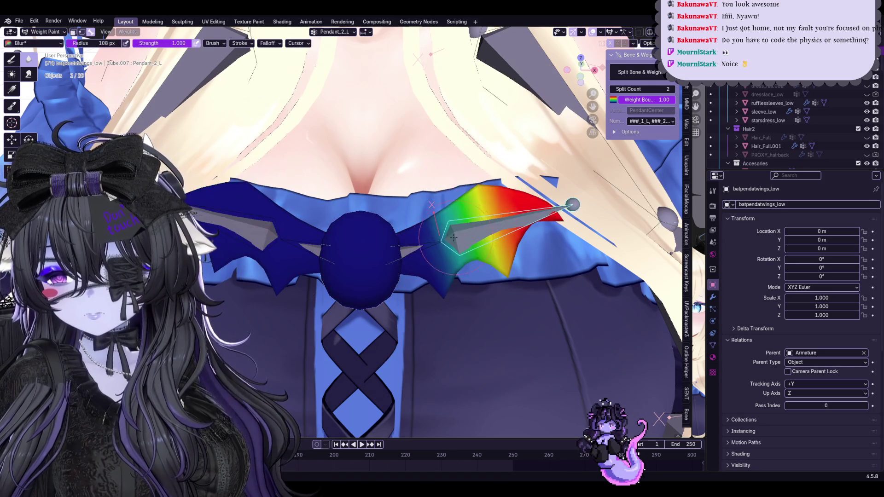
{"action": "left_click", "coordinate": [466, 280], "text": "ctrl"}
{"action": "scroll", "coordinate": [466, 280], "scroll_direction": "down", "scroll_amount": 2}
{"action": "key", "text": "r"}
{"action": "key", "text": "r"}
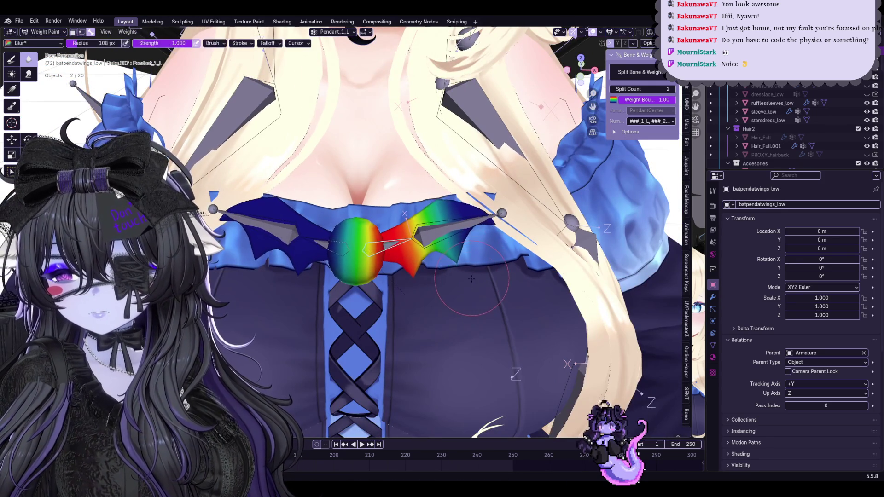
{"action": "left_click", "coordinate": [463, 294]}
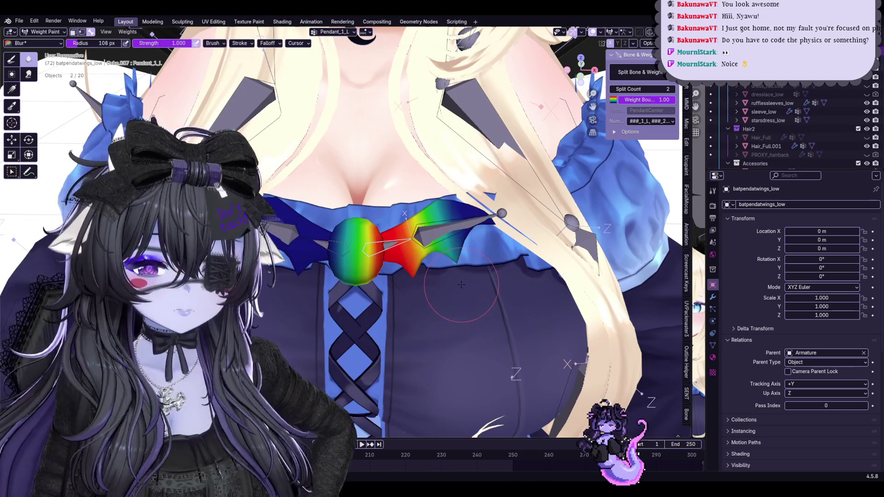
{"action": "middle_click_drag", "start_coordinate": [461, 284], "coordinate": [633, 415]}
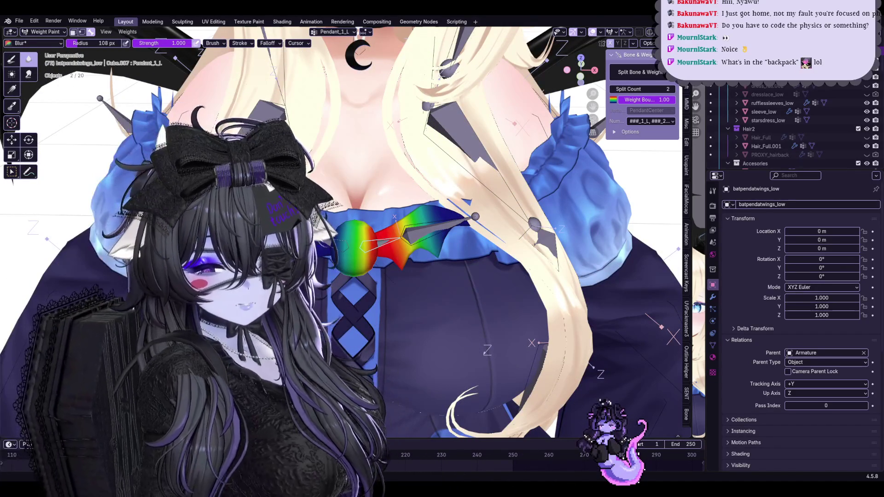
Smooth the Pendant_2_L wing weights with the Blur and Smear brushes, then rotate-test the wing tip.
{"action": "scroll", "coordinate": [410, 304], "scroll_direction": "up", "scroll_amount": 2}
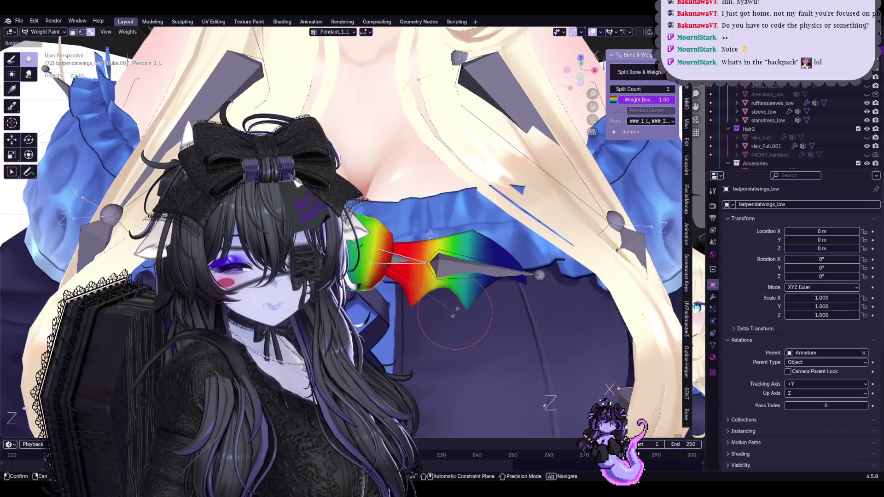
{"action": "left_click", "coordinate": [479, 246], "text": "ctrl"}
{"action": "middle_click_drag", "start_coordinate": [479, 246], "coordinate": [456, 252]}
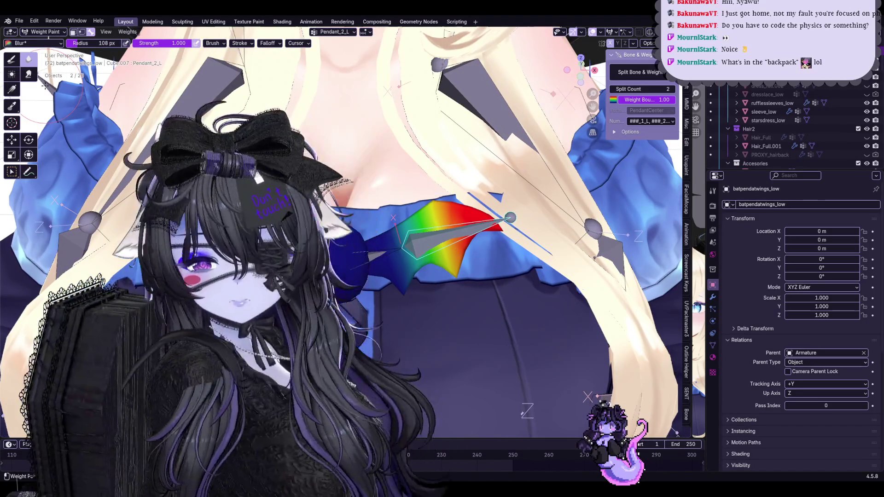
{"action": "left_click", "coordinate": [29, 73]}
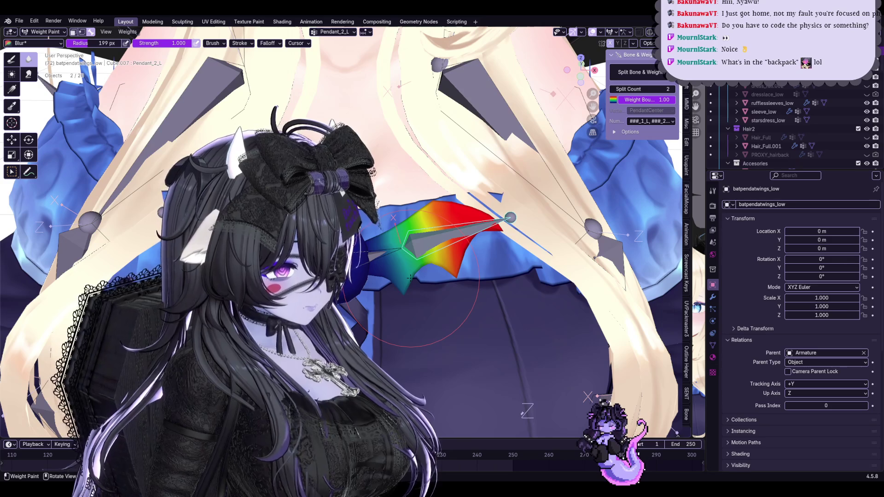
{"action": "key", "text": "r"}
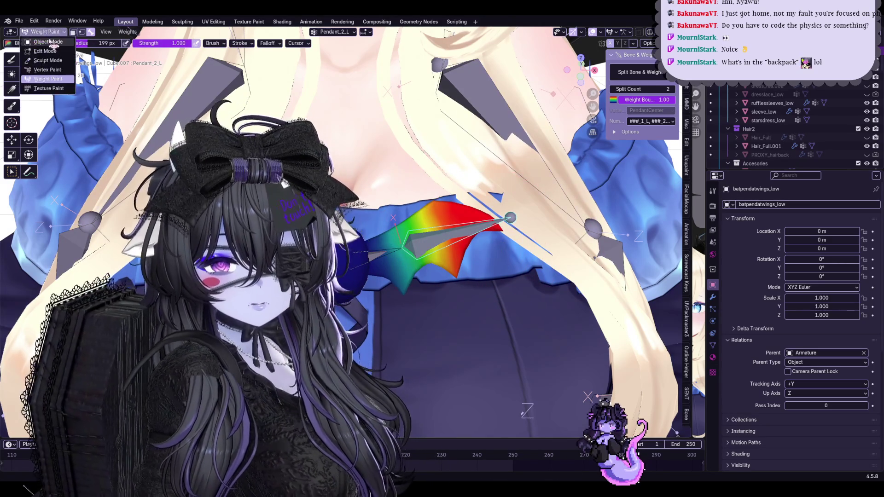
Switch from Weight Paint to Object Mode and make the armature active with the character in view.
{"action": "left_click", "coordinate": [50, 42]}
{"action": "scroll", "coordinate": [538, 234], "scroll_direction": "down", "scroll_amount": 4}
{"action": "scroll", "coordinate": [538, 234], "scroll_direction": "down", "scroll_amount": 2}
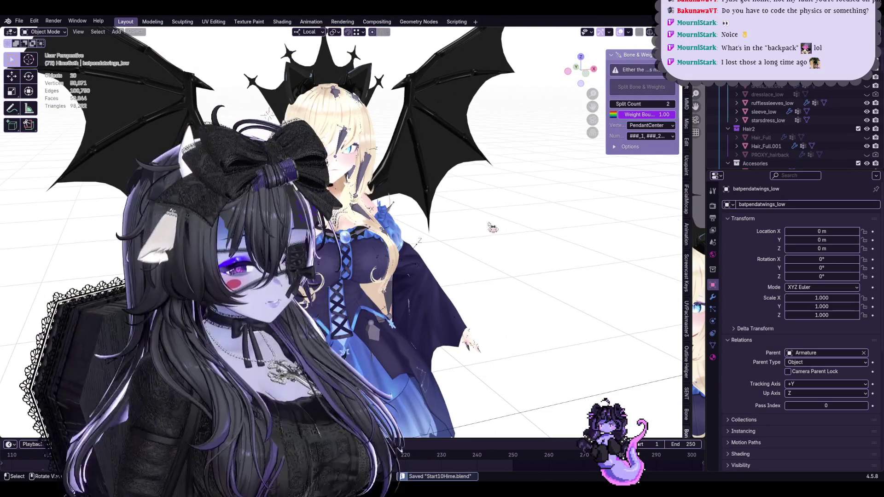
{"action": "scroll", "coordinate": [453, 216], "scroll_direction": "up", "scroll_amount": 2}
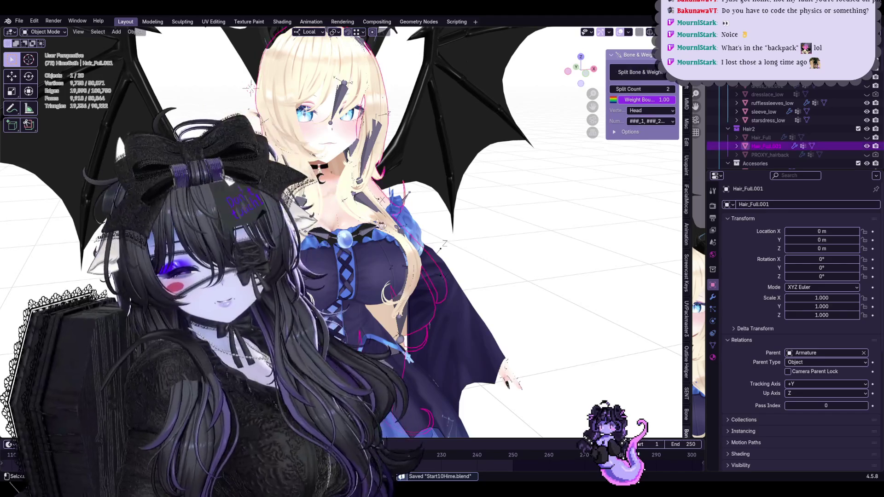
{"action": "left_click", "coordinate": [414, 232]}
{"action": "left_click", "coordinate": [414, 233]}
{"action": "mouse_move", "coordinate": [415, 233]}
{"action": "middle_mouse_down"}
{"action": "mouse_move", "coordinate": [424, 252]}
{"action": "mouse_move", "coordinate": [384, 107]}
{"action": "middle_mouse_up"}
{"action": "scroll", "coordinate": [425, 252], "scroll_direction": "up", "scroll_amount": 3}
{"action": "scroll", "coordinate": [383, 107], "scroll_direction": "down", "scroll_amount": 3}
Select the head mesh, ruffled sleeves, dress, bat-wing pendant and shoes, cancelling the accidental move.
{"action": "left_click", "coordinate": [375, 139]}
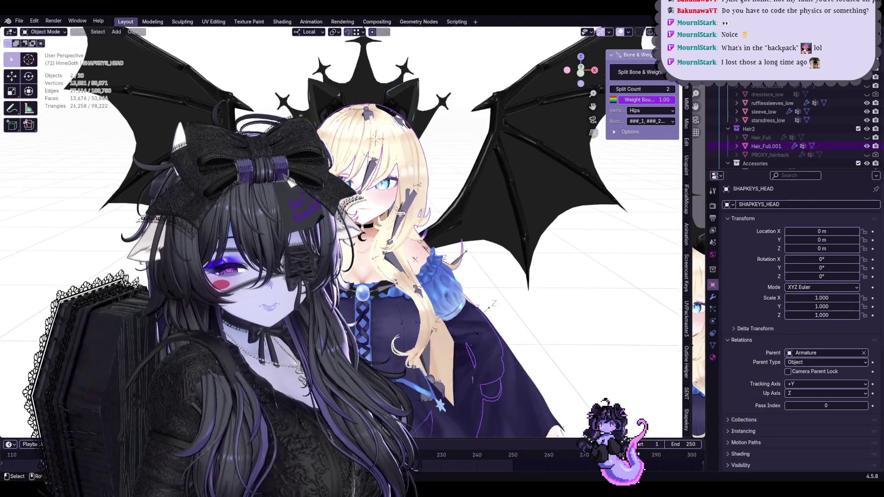
{"action": "mouse_move", "coordinate": [399, 214]}
{"action": "middle_mouse_down"}
{"action": "mouse_move", "coordinate": [435, 260]}
{"action": "mouse_move", "coordinate": [456, 232]}
{"action": "mouse_move", "coordinate": [373, 235]}
{"action": "middle_mouse_up"}
{"action": "scroll", "coordinate": [435, 260], "scroll_direction": "up", "scroll_amount": 2}
{"action": "left_click", "coordinate": [456, 233], "text": "shift"}
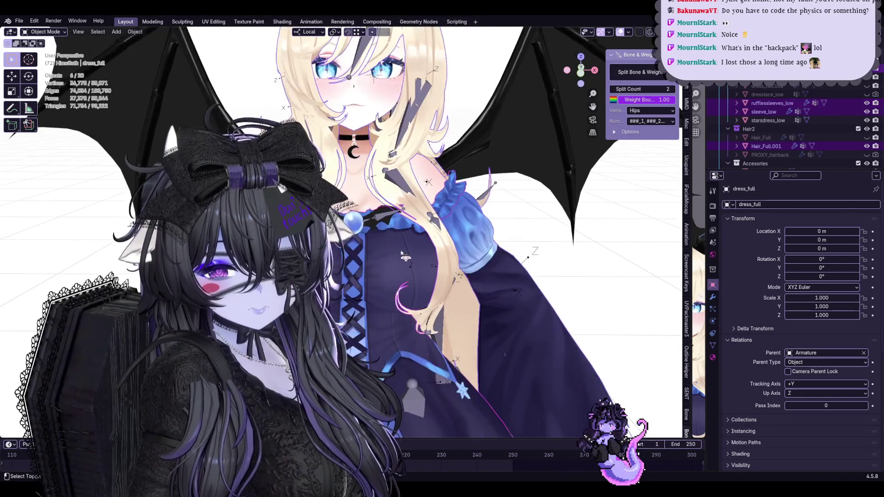
{"action": "left_click", "coordinate": [373, 234], "text": "shift"}
{"action": "scroll", "coordinate": [373, 235], "scroll_direction": "down", "scroll_amount": 5}
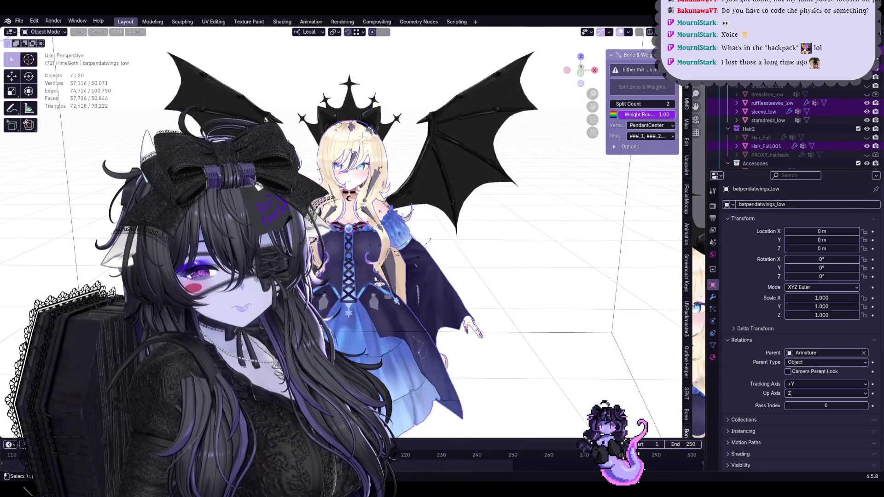
{"action": "left_click", "coordinate": [465, 202], "text": "shift"}
{"action": "key", "text": "g"}
{"action": "middle_click_drag", "start_coordinate": [465, 202], "coordinate": [468, 120], "text": "shift"}
{"action": "left_click", "coordinate": [482, 268], "text": "shift"}
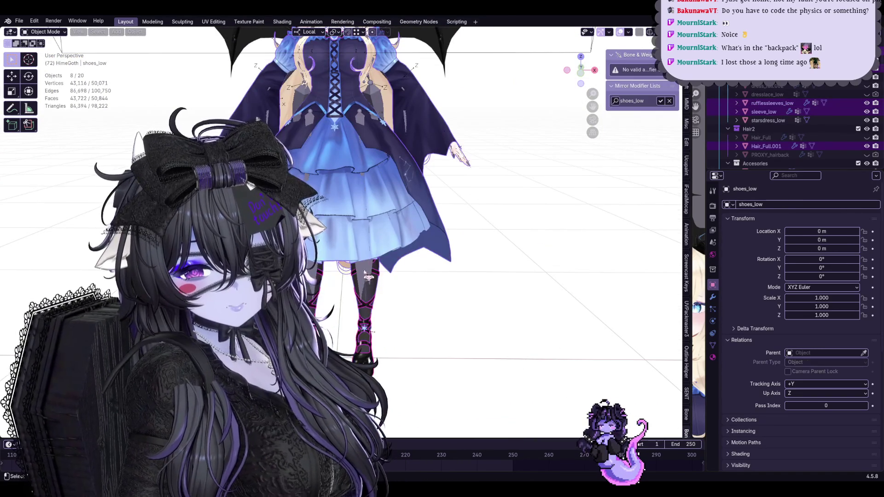
{"action": "key", "text": "Escape"}
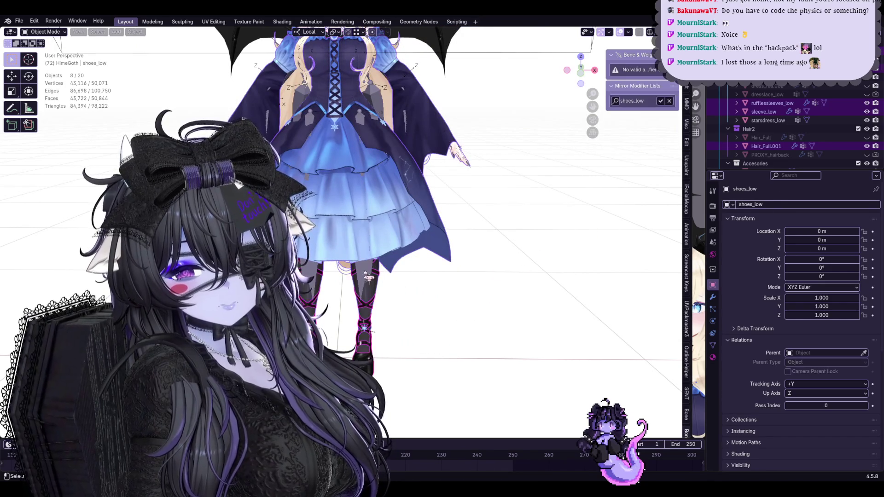
Make the armature active again and orbit to a side view of the characters.
{"action": "left_click", "coordinate": [379, 279], "text": "shift"}
{"action": "middle_click_drag", "start_coordinate": [379, 279], "coordinate": [373, 350], "text": "shift"}
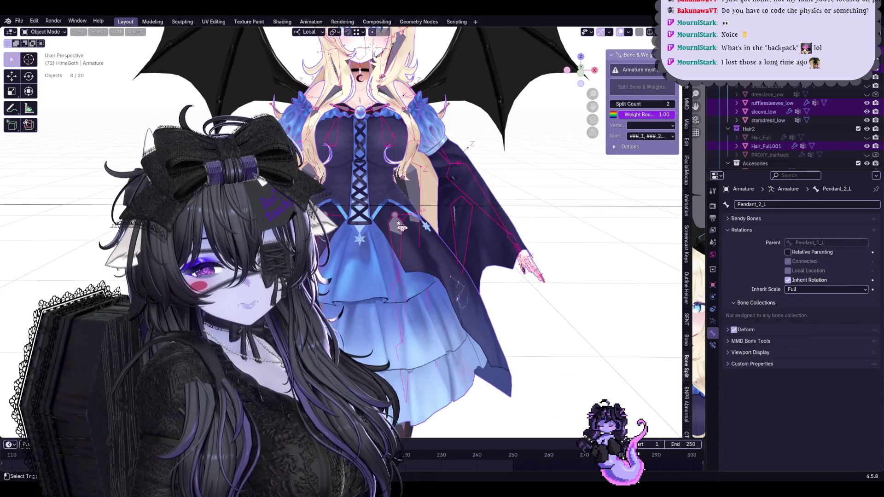
{"action": "key", "text": "g"}
{"action": "middle_click_drag", "start_coordinate": [367, 86], "coordinate": [85, 39]}
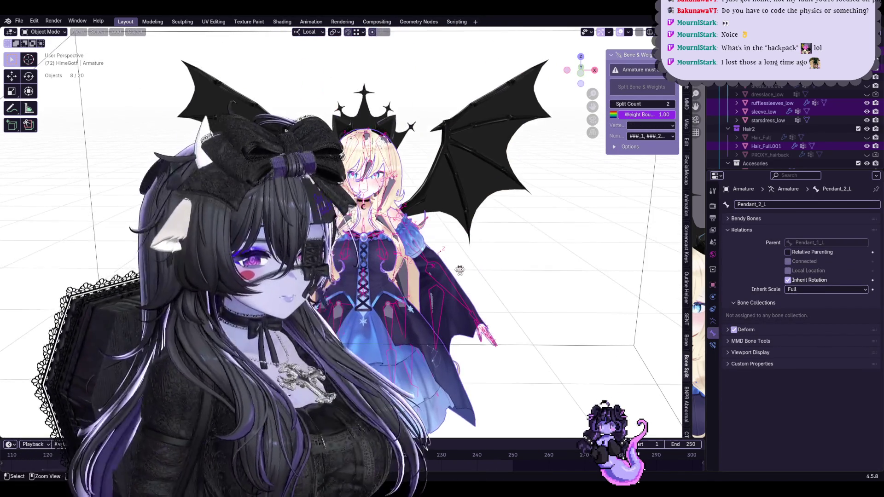
Save the project as Start10Hime.blend, look at the File export options, then switch to Unity.
{"action": "key", "text": "ctrl+s"}
{"action": "left_click", "coordinate": [19, 20]}
{"action": "mouse_move", "coordinate": [46, 151]}
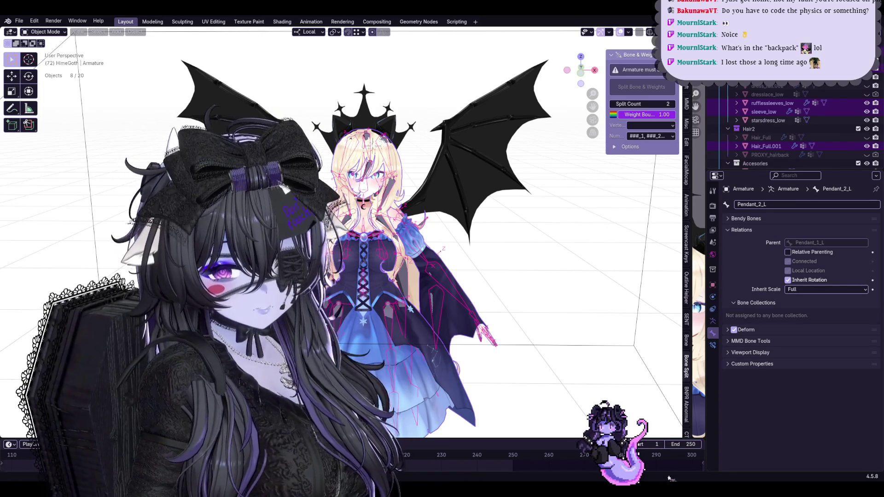
{"action": "key", "text": "alt+Tab"}
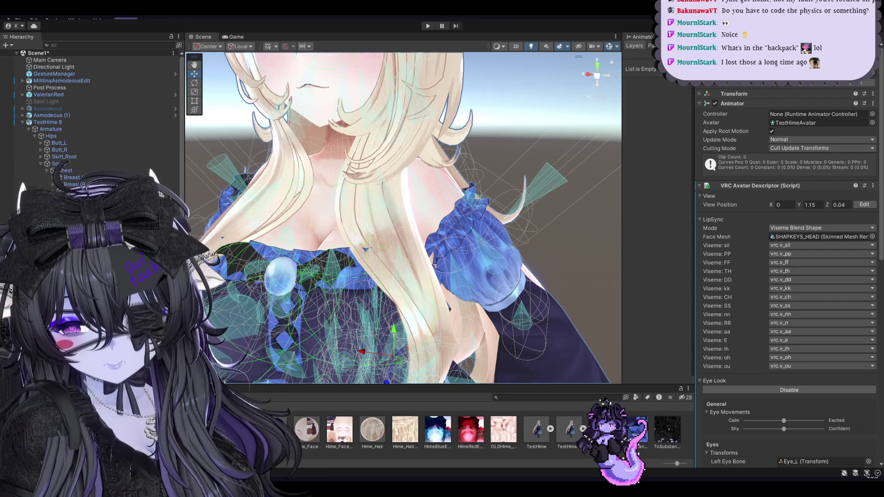
Frame the avatars, then delete the selected avatar from the scene and the TestHime model asset.
{"action": "key", "text": "f"}
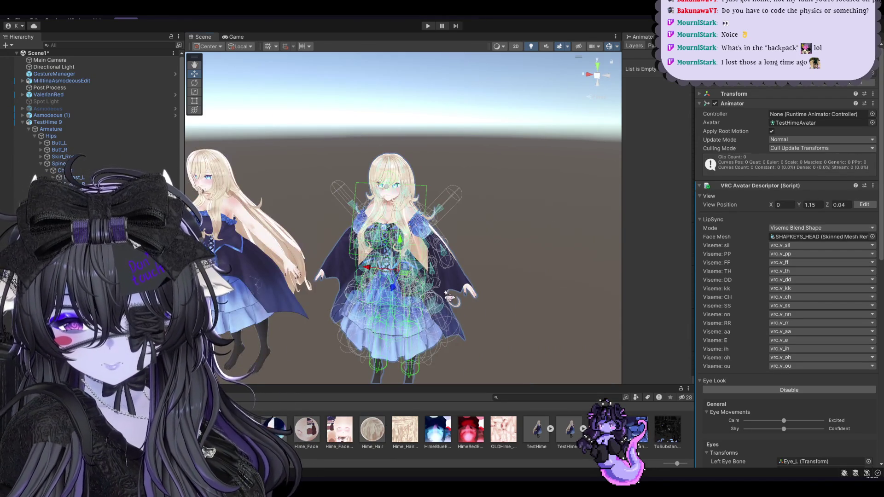
{"action": "right_click_drag", "start_coordinate": [441, 297], "coordinate": [467, 282]}
{"action": "key", "text": "Delete"}
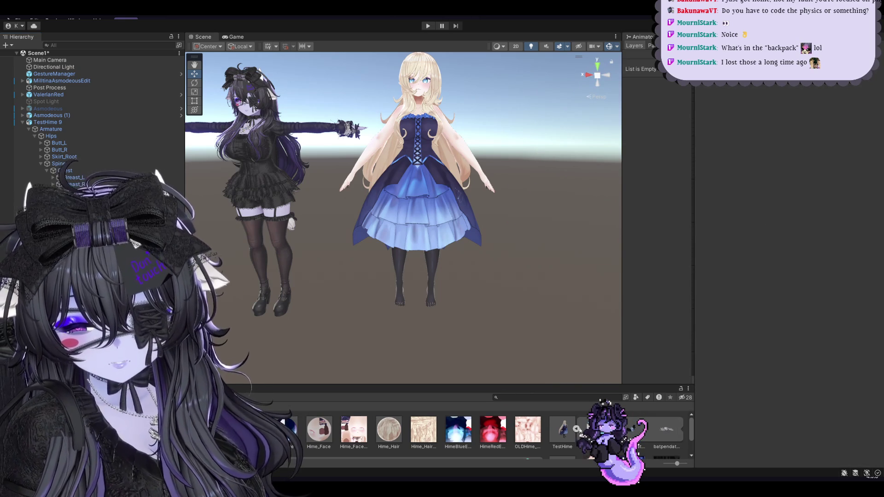
{"action": "left_click", "coordinate": [564, 430]}
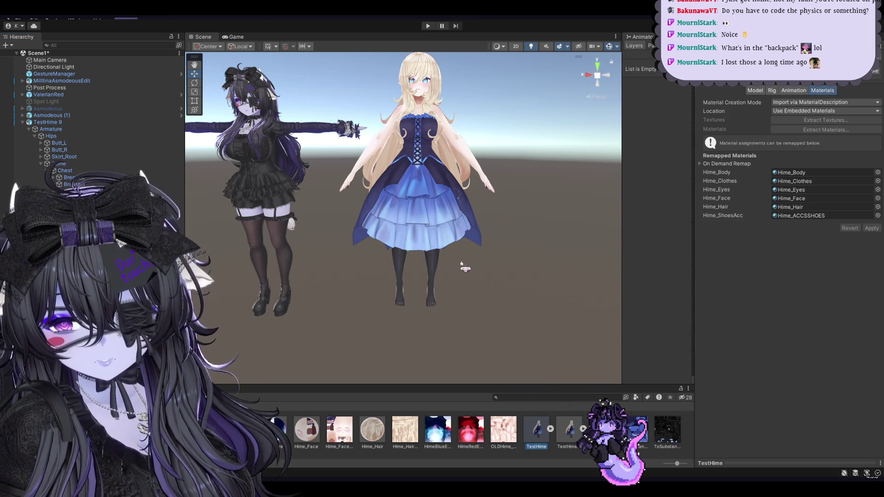
{"action": "key", "text": "Delete"}
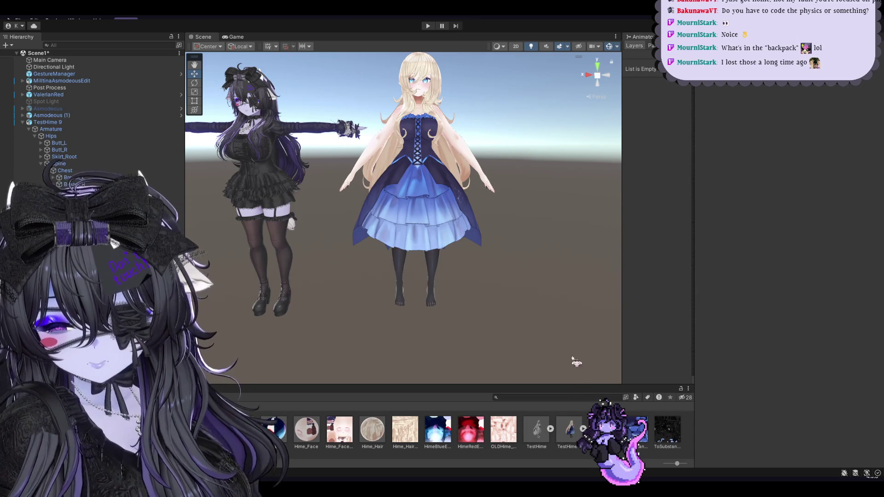
Frame the white model and move it to the right of the blonde avatar.
{"action": "left_click", "coordinate": [46, 260]}
{"action": "key", "text": "f"}
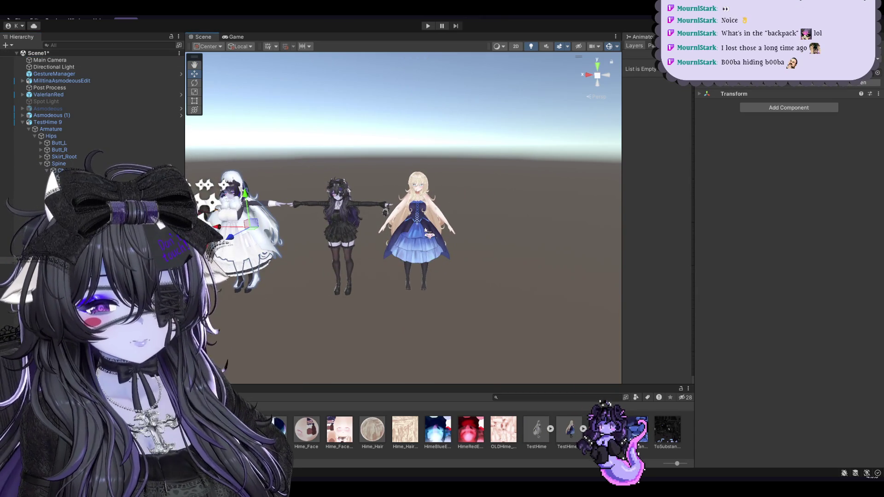
{"action": "scroll", "coordinate": [423, 226], "scroll_direction": "up", "scroll_amount": 2}
{"action": "scroll", "coordinate": [449, 235], "scroll_direction": "up", "scroll_amount": 2}
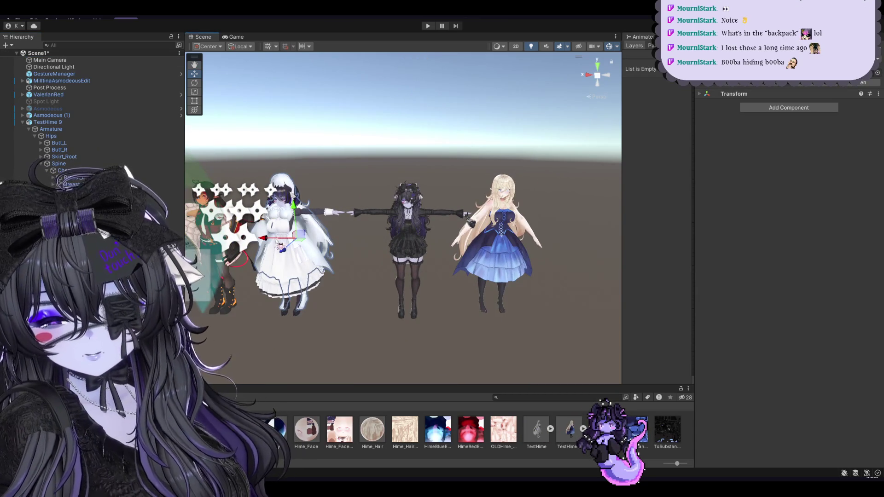
{"action": "left_click_drag", "start_coordinate": [279, 240], "coordinate": [541, 258]}
{"action": "key", "text": "f"}
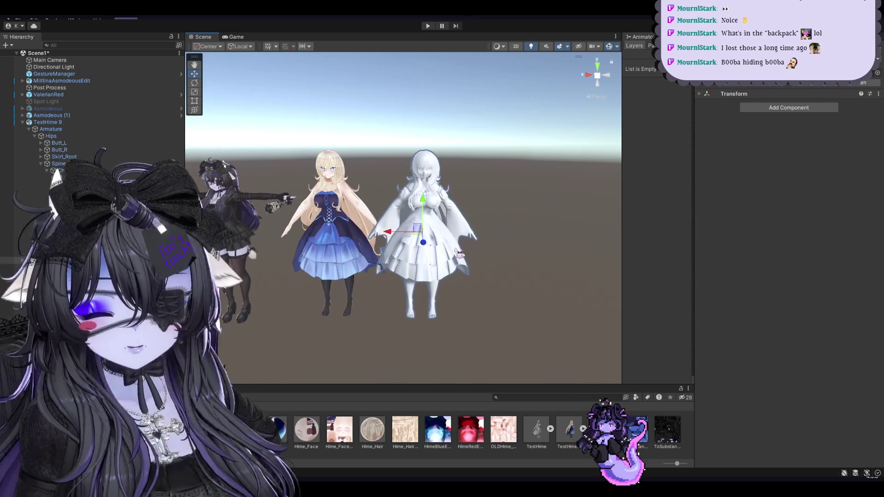
{"action": "left_click_drag", "start_coordinate": [401, 235], "coordinate": [426, 237]}
{"action": "key", "text": "f"}
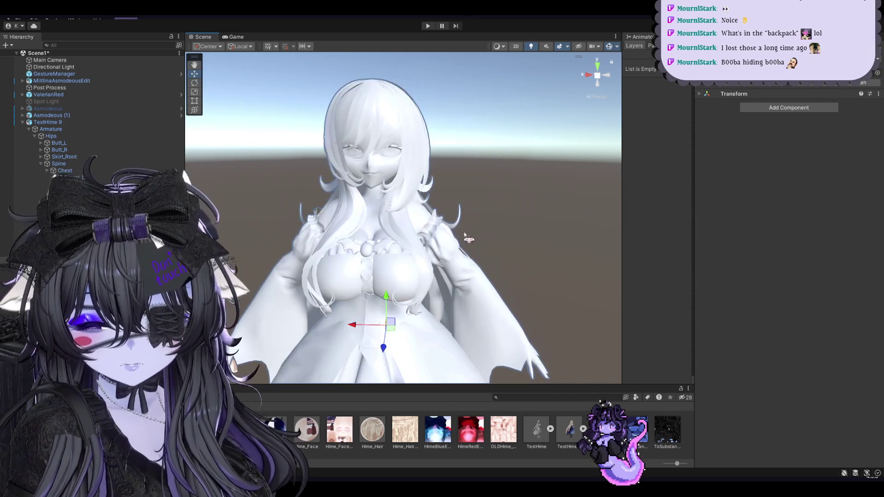
Set the TestHime rig to Humanoid, apply it, and check the head and body bone mappings.
{"action": "left_click", "coordinate": [537, 429]}
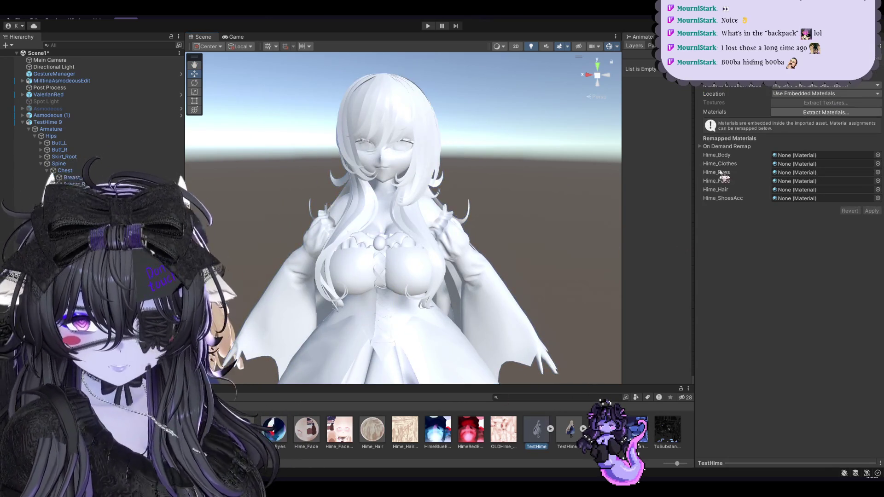
{"action": "left_click", "coordinate": [778, 75]}
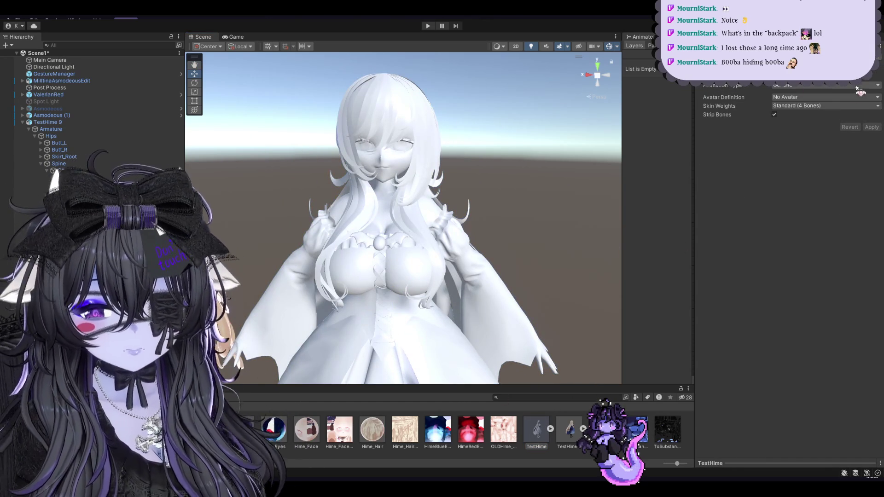
{"action": "left_click", "coordinate": [807, 129]}
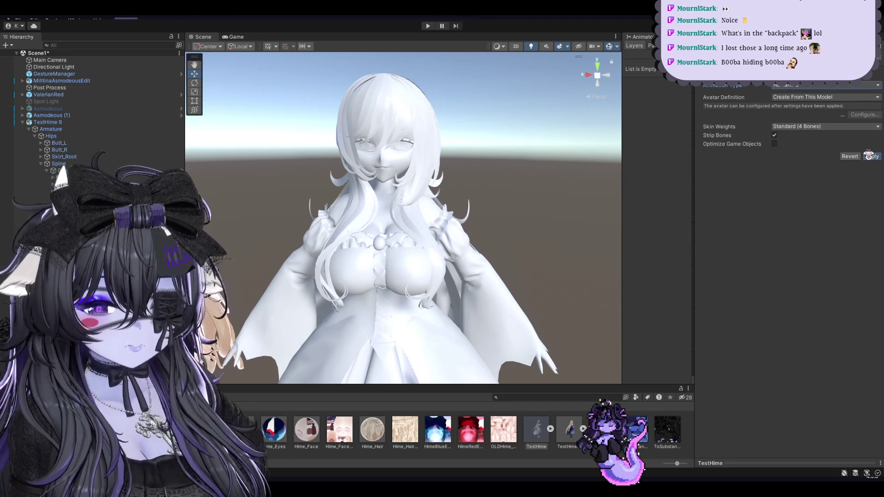
{"action": "left_click", "coordinate": [871, 157]}
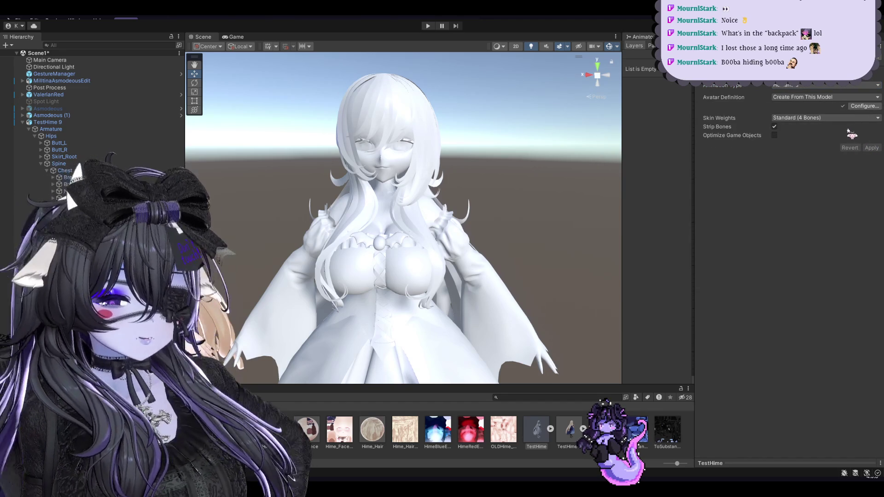
{"action": "left_click", "coordinate": [864, 107]}
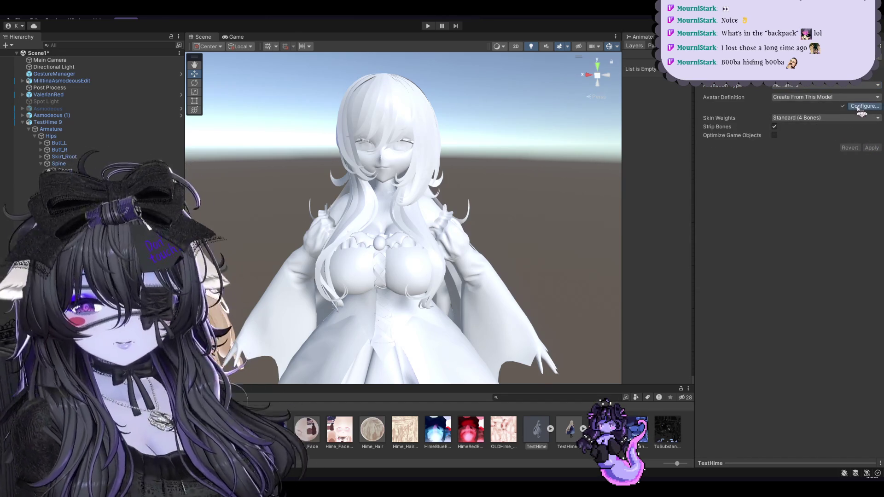
{"action": "left_click", "coordinate": [717, 217]}
{"action": "left_click", "coordinate": [820, 295]}
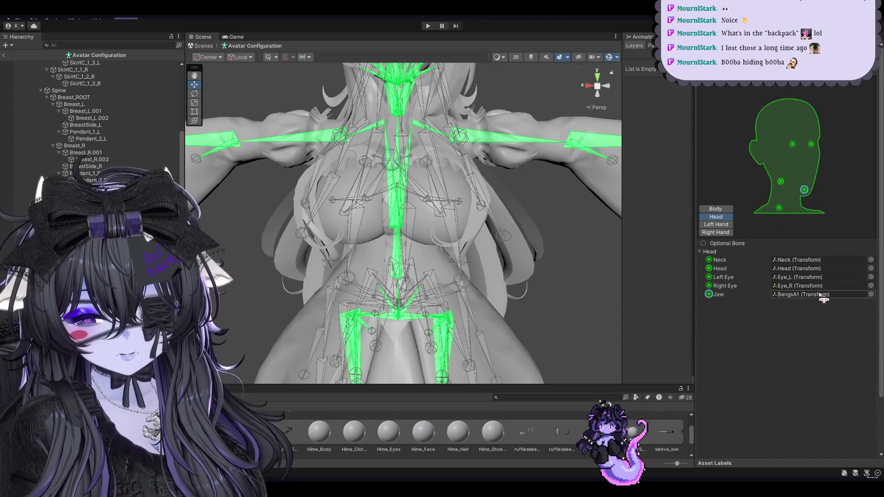
{"action": "left_click", "coordinate": [715, 209]}
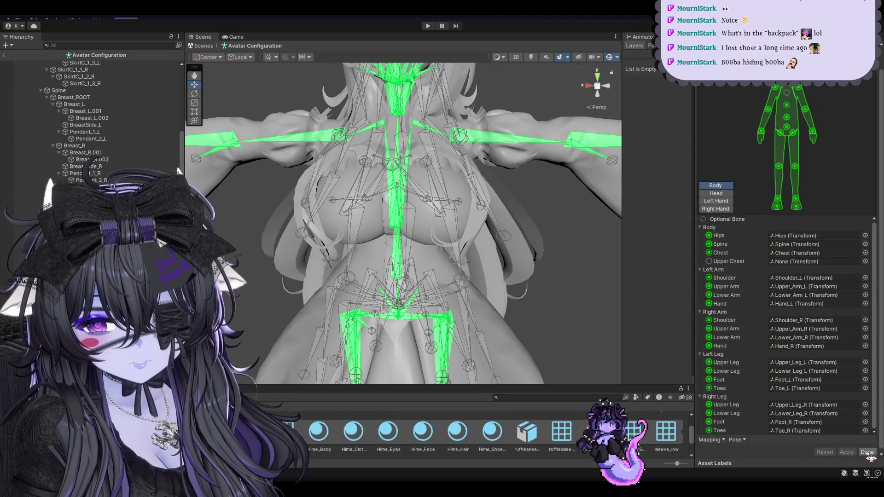
{"action": "left_click", "coordinate": [867, 452]}
Remap the Hime_Hair, Hime_ACCSSHOES, Hime_Body, Hime_Clothes, Hime_Eyes and Hime_Face materials and apply.
{"action": "left_click", "coordinate": [859, 74]}
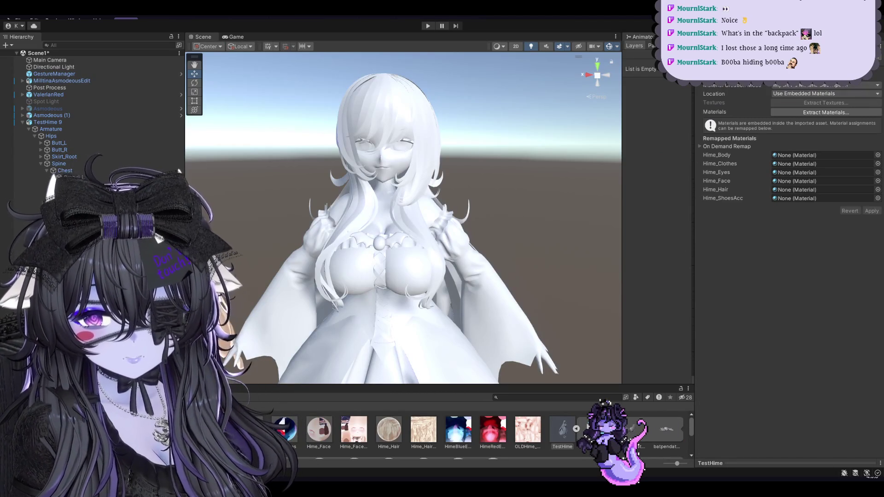
{"action": "left_click_drag", "start_coordinate": [389, 429], "coordinate": [810, 189]}
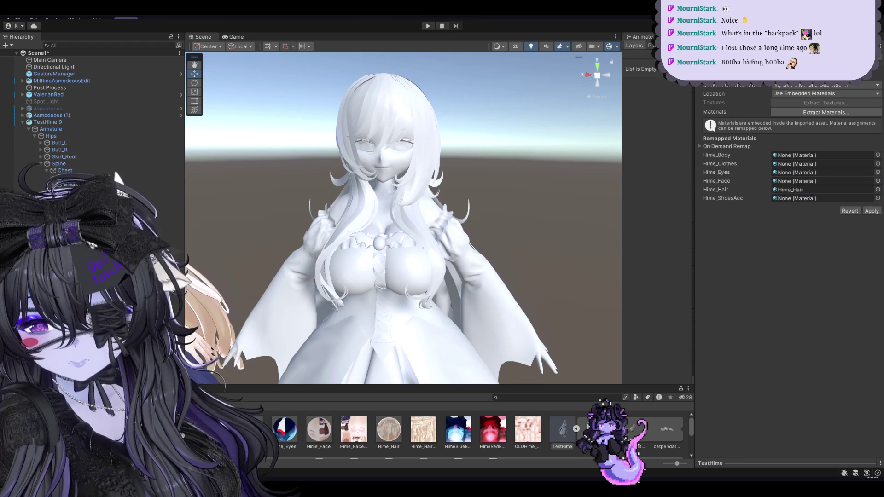
{"action": "left_click_drag", "start_coordinate": [249, 429], "coordinate": [810, 198]}
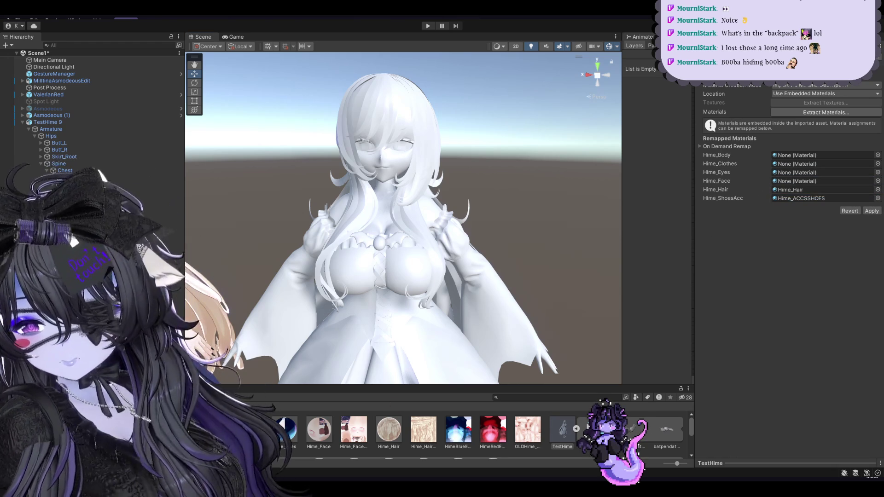
{"action": "left_click_drag", "start_coordinate": [249, 429], "coordinate": [793, 156]}
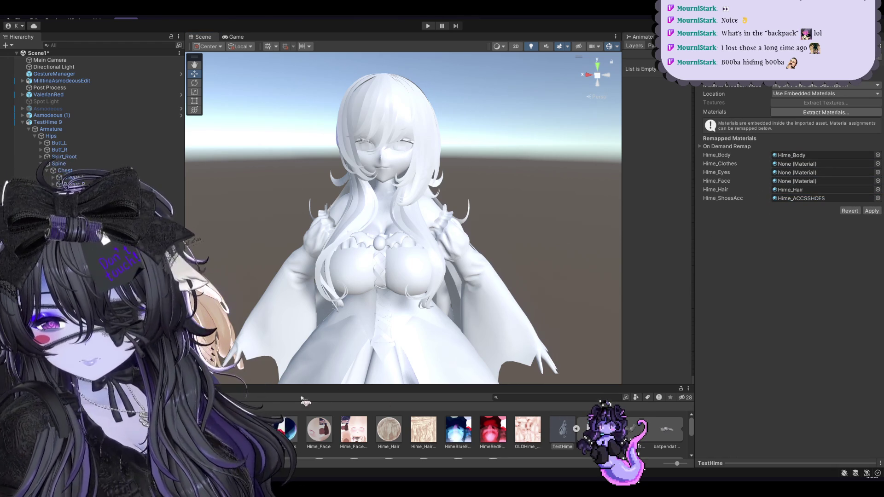
{"action": "left_click", "coordinate": [808, 166]}
{"action": "left_click_drag", "start_coordinate": [250, 429], "coordinate": [808, 164]}
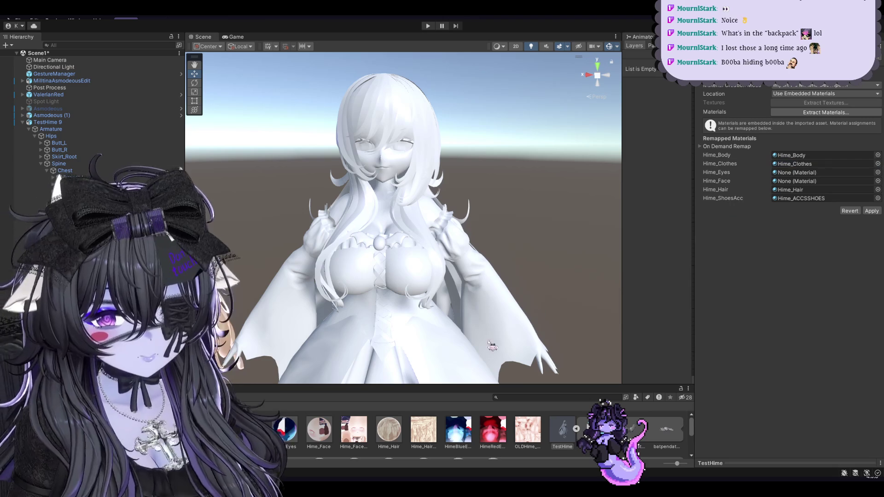
{"action": "left_click_drag", "start_coordinate": [285, 429], "coordinate": [808, 172]}
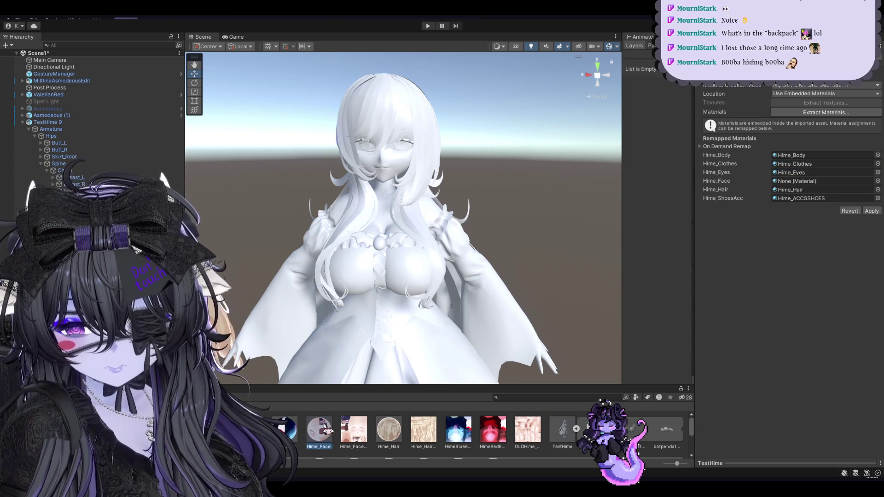
{"action": "left_click_drag", "start_coordinate": [318, 429], "coordinate": [808, 181]}
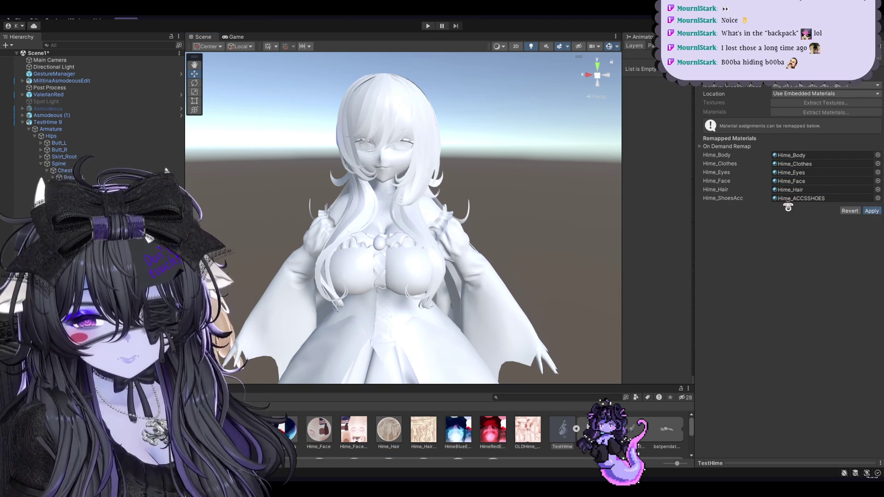
{"action": "left_click", "coordinate": [871, 211]}
{"action": "left_click", "coordinate": [763, 87]}
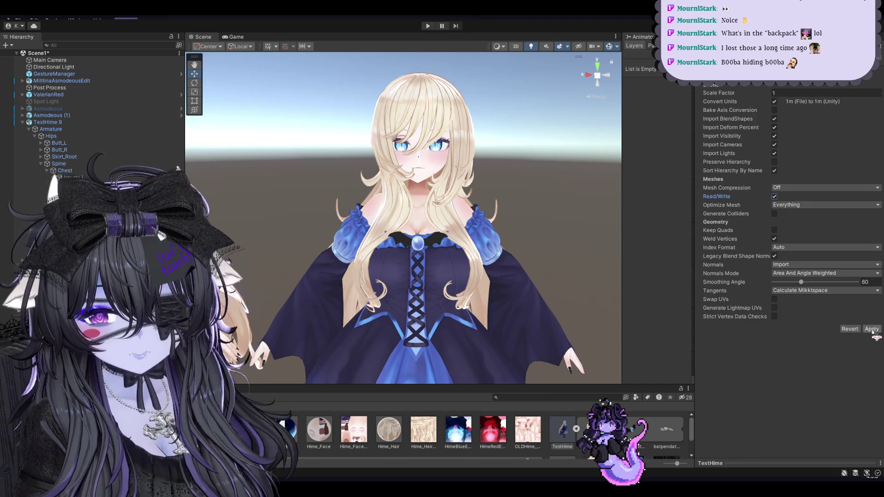
Enable Read/Write in the Model import settings, then select TestHime 9 in the Hierarchy.
{"action": "scroll", "coordinate": [489, 248], "scroll_direction": "down", "scroll_amount": 3}
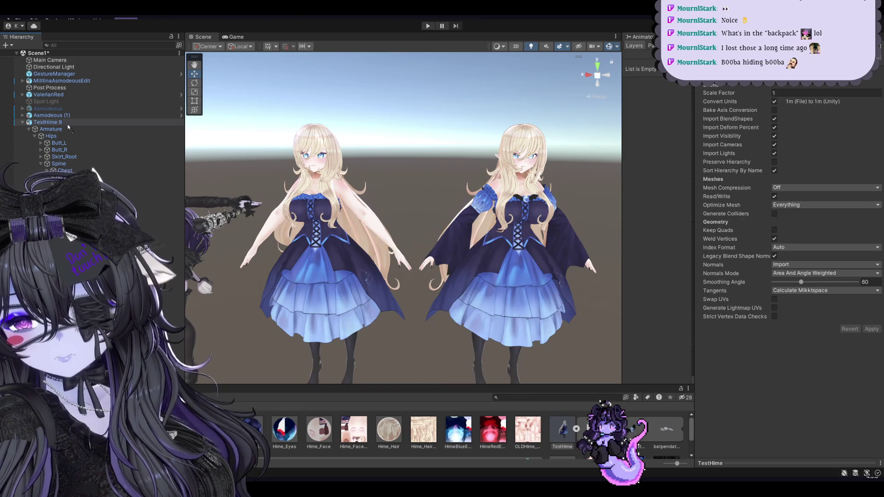
{"action": "left_click", "coordinate": [47, 122]}
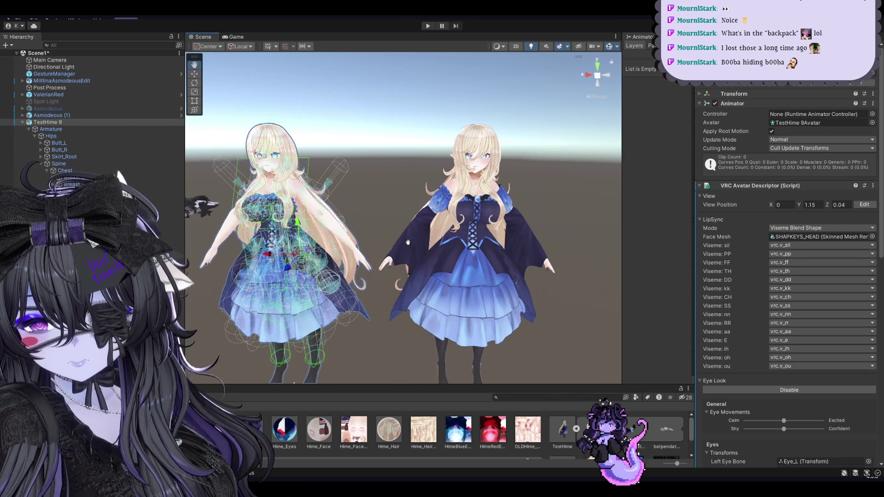
Select and frame a chest bone of TestHime 9 to inspect its PhysBone.
{"action": "left_click", "coordinate": [422, 269]}
{"action": "key", "text": "f"}
{"action": "scroll", "coordinate": [422, 269], "scroll_direction": "down", "scroll_amount": 5}
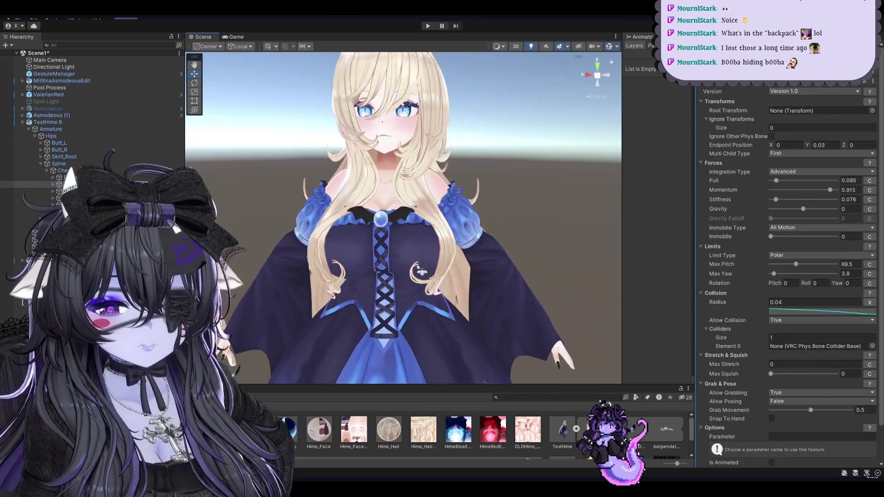
{"action": "scroll", "coordinate": [566, 205], "scroll_direction": "down", "scroll_amount": 3}
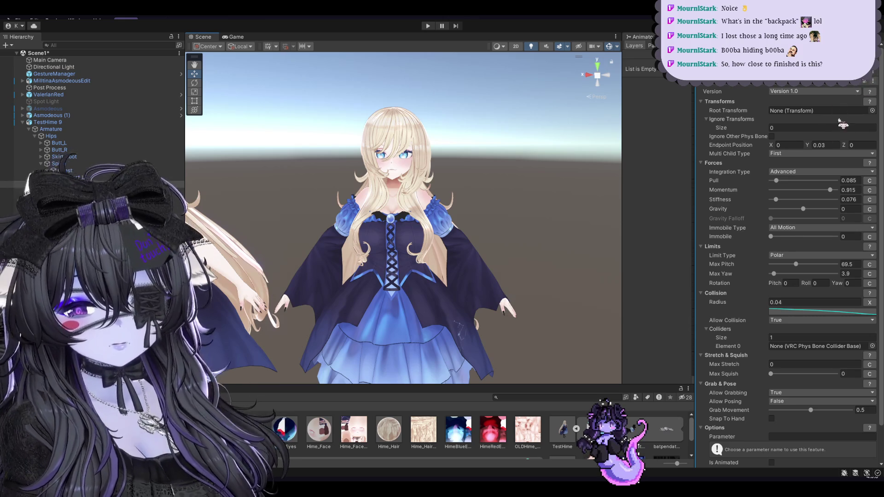
{"action": "scroll", "coordinate": [560, 192], "scroll_direction": "up", "scroll_amount": 5}
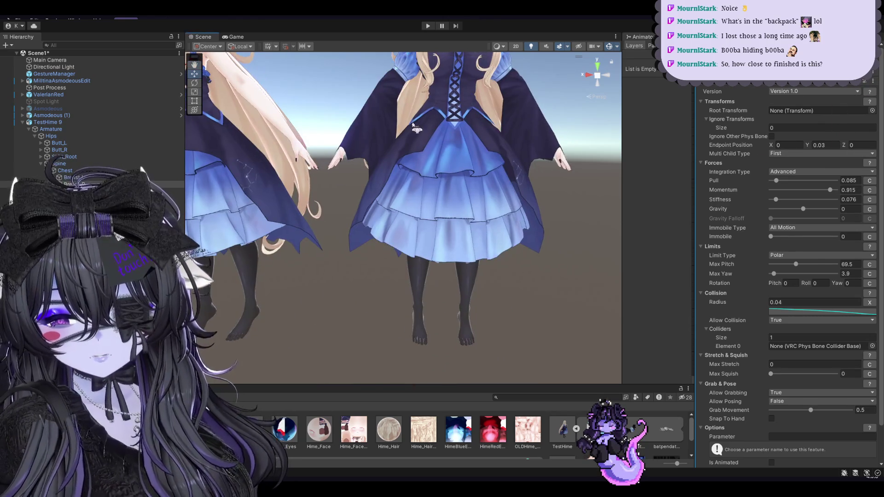
Pan, orbit and zoom the Scene view to a level front view of both avatars.
{"action": "middle_click_drag", "start_coordinate": [559, 191], "coordinate": [429, 210]}
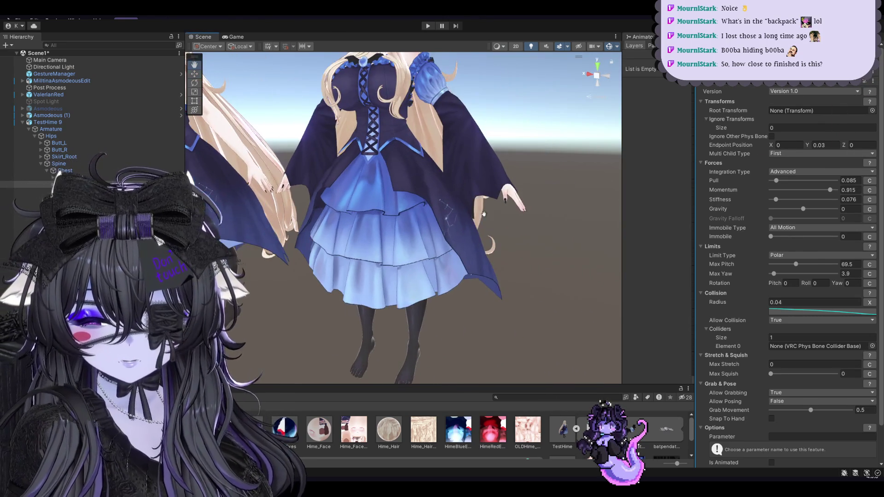
{"action": "left_click_drag", "start_coordinate": [428, 189], "coordinate": [515, 238], "text": "alt"}
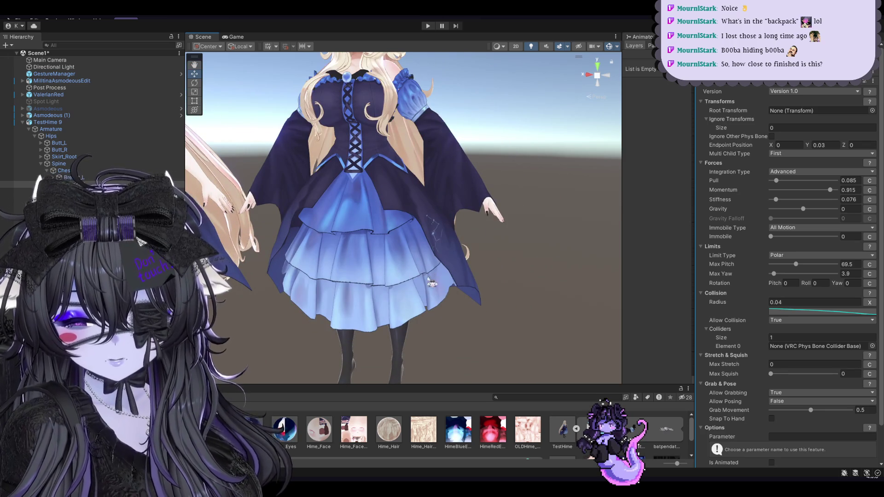
{"action": "right_click_drag", "start_coordinate": [379, 203], "coordinate": [326, 202]}
{"action": "scroll", "coordinate": [327, 203], "scroll_direction": "down", "scroll_amount": 3}
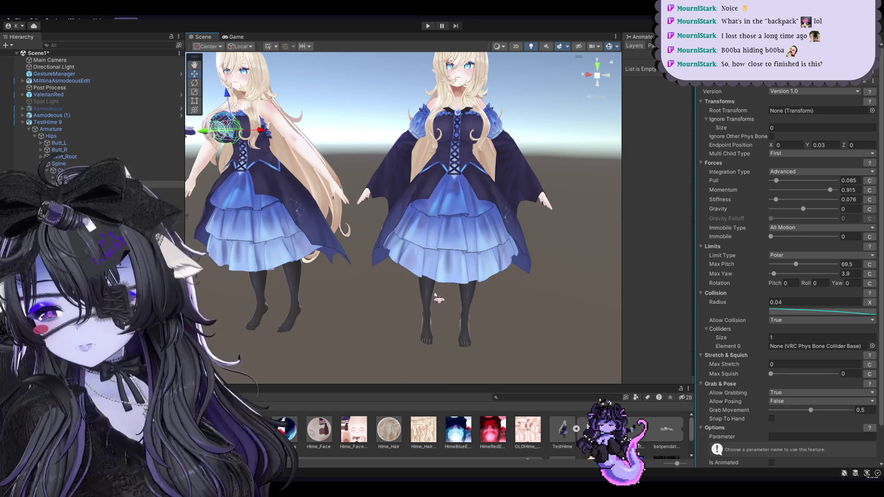
{"action": "scroll", "coordinate": [439, 302], "scroll_direction": "down", "scroll_amount": 2}
{"action": "scroll", "coordinate": [442, 285], "scroll_direction": "up", "scroll_amount": 5}
{"action": "scroll", "coordinate": [450, 245], "scroll_direction": "up", "scroll_amount": 3}
{"action": "scroll", "coordinate": [450, 245], "scroll_direction": "up", "scroll_amount": 2}
{"action": "scroll", "coordinate": [450, 245], "scroll_direction": "down", "scroll_amount": 4}
{"action": "scroll", "coordinate": [399, 258], "scroll_direction": "down", "scroll_amount": 3}
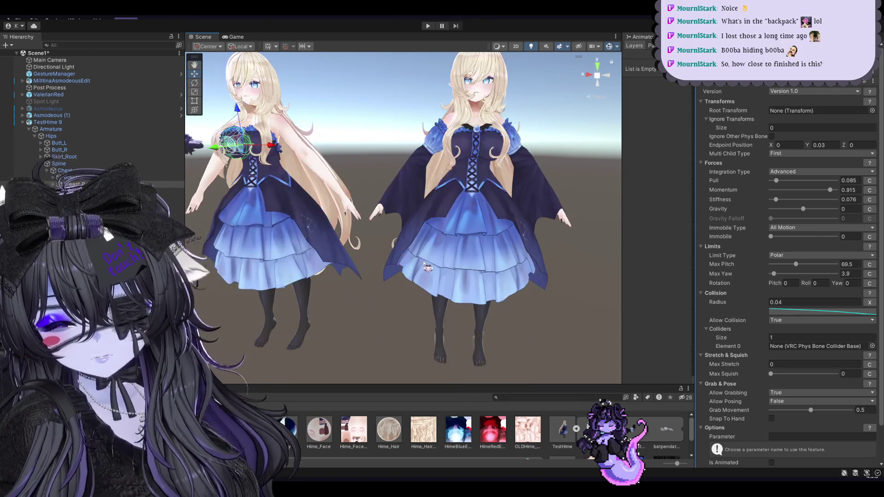
{"action": "mouse_move", "coordinate": [400, 258]}
{"action": "left_mouse_down", "text": "alt"}
{"action": "mouse_move", "coordinate": [454, 272]}
{"action": "mouse_move", "coordinate": [425, 272]}
{"action": "left_mouse_up", "text": "alt"}
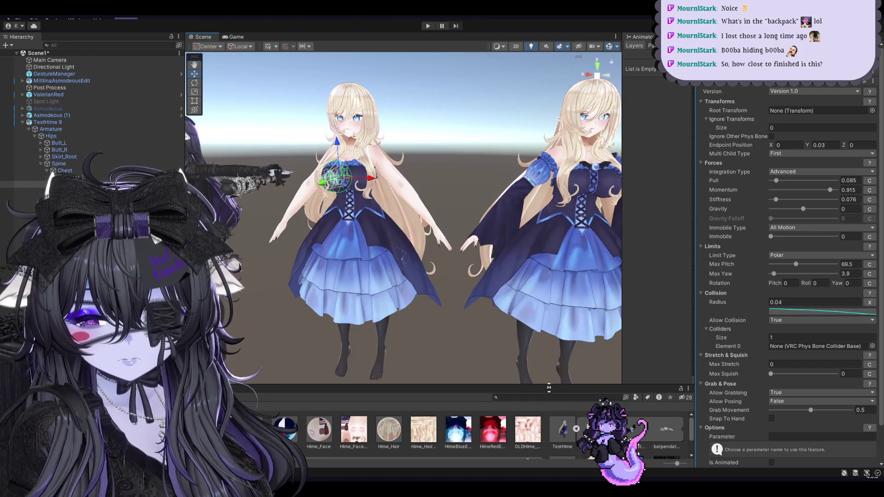
{"action": "left_click_drag", "start_coordinate": [425, 272], "coordinate": [510, 353], "text": "alt"}
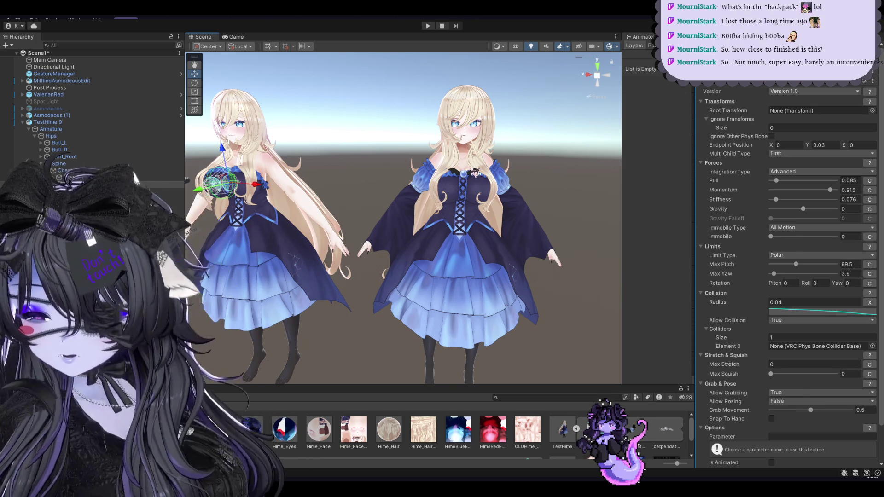
{"action": "middle_click_drag", "start_coordinate": [473, 171], "coordinate": [471, 167]}
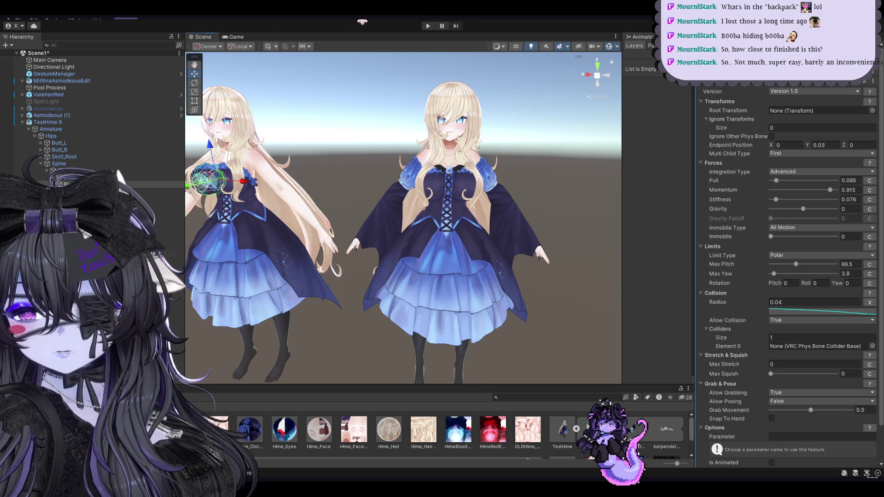
Select the right avatar and step through its Chest child bones looking for PhysBone components.
{"action": "left_click", "coordinate": [452, 224]}
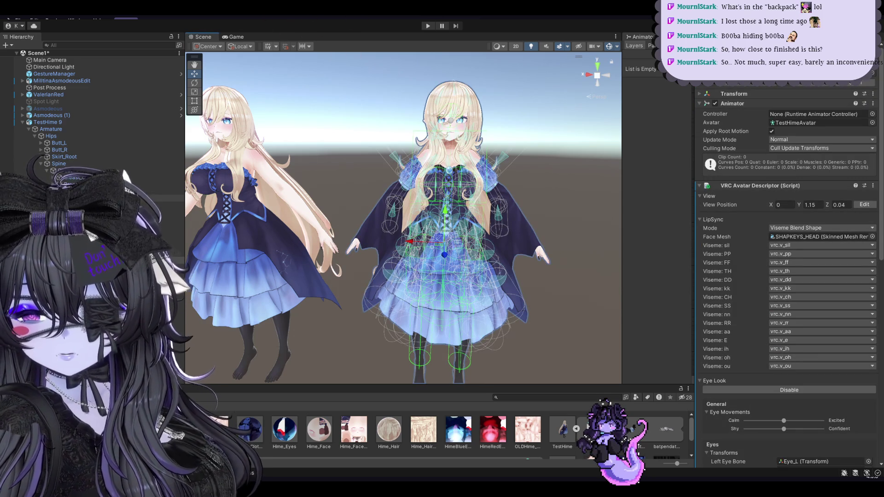
{"action": "left_click", "coordinate": [69, 184]}
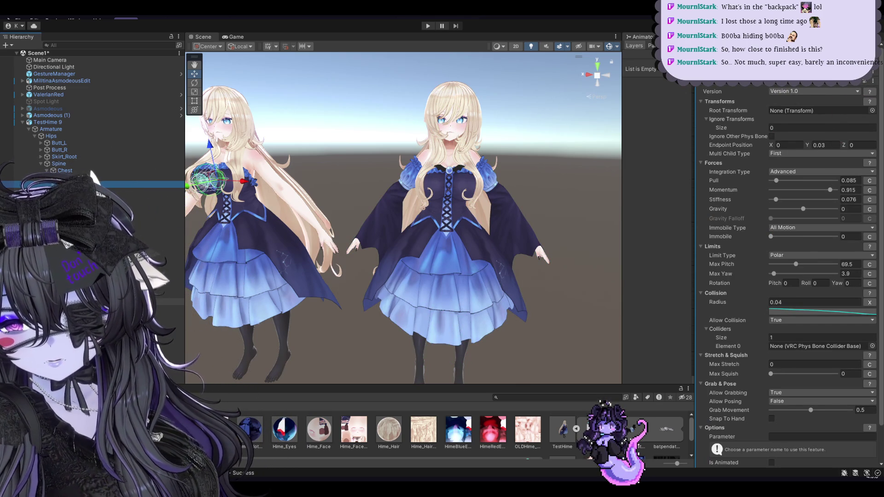
{"action": "left_click", "coordinate": [170, 309]}
{"action": "key", "text": "Down"}
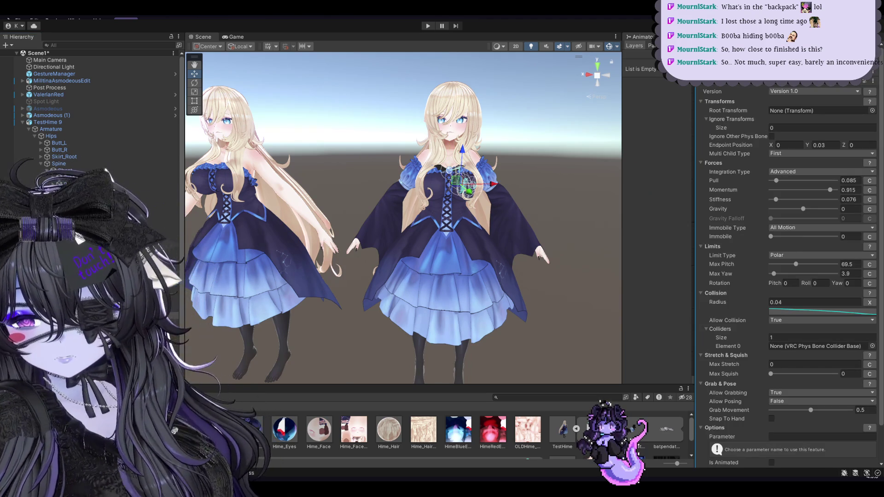
{"action": "key", "text": "Down"}
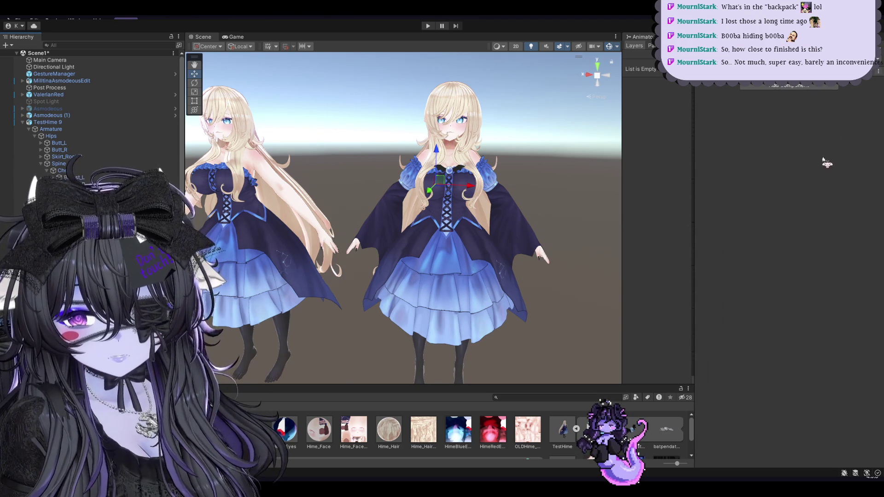
Frame the PhysBone breast bone, zoom out, enter Play mode and set its root to Breast_R.
{"action": "key", "text": "f"}
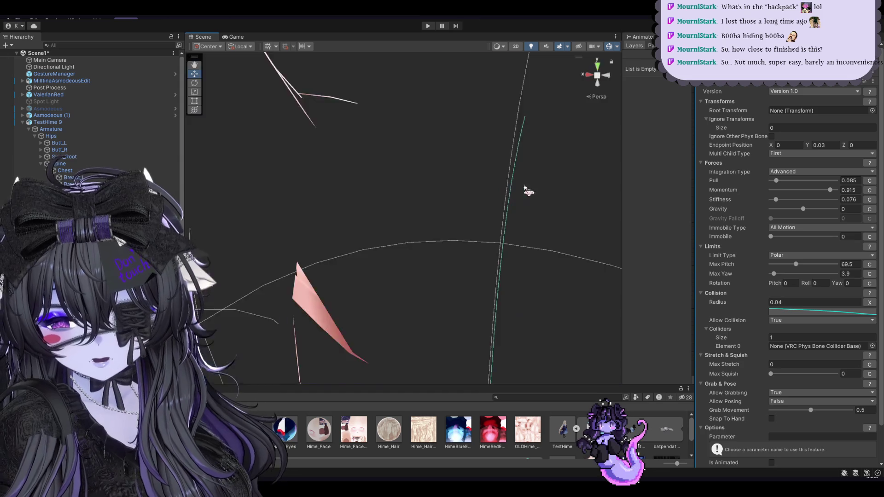
{"action": "scroll", "coordinate": [525, 191], "scroll_direction": "down", "scroll_amount": 5}
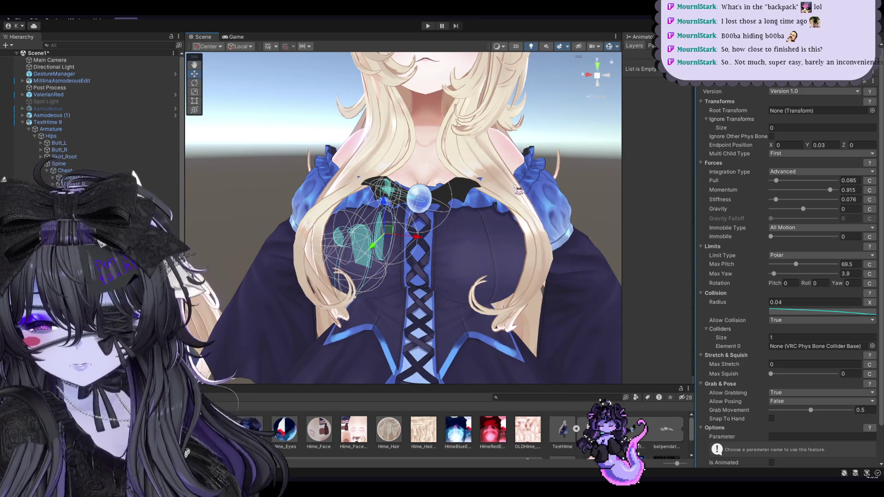
{"action": "key", "text": "ctrl+p"}
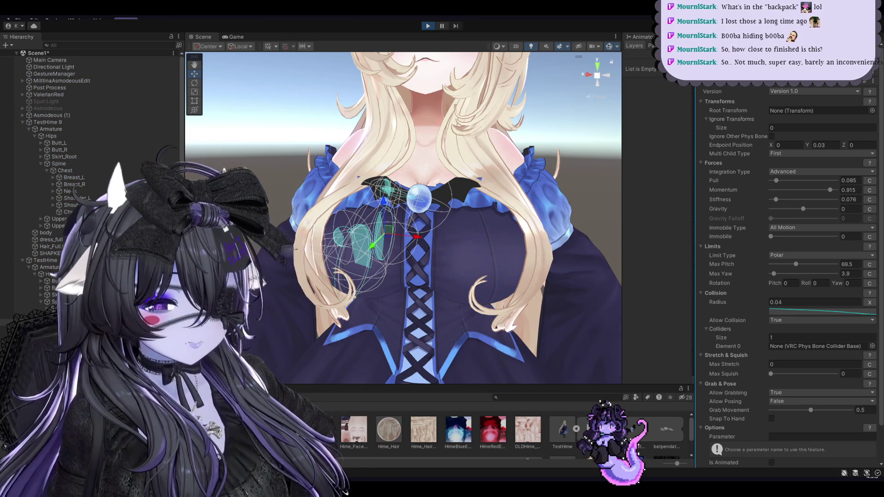
{"action": "left_click", "coordinate": [71, 184]}
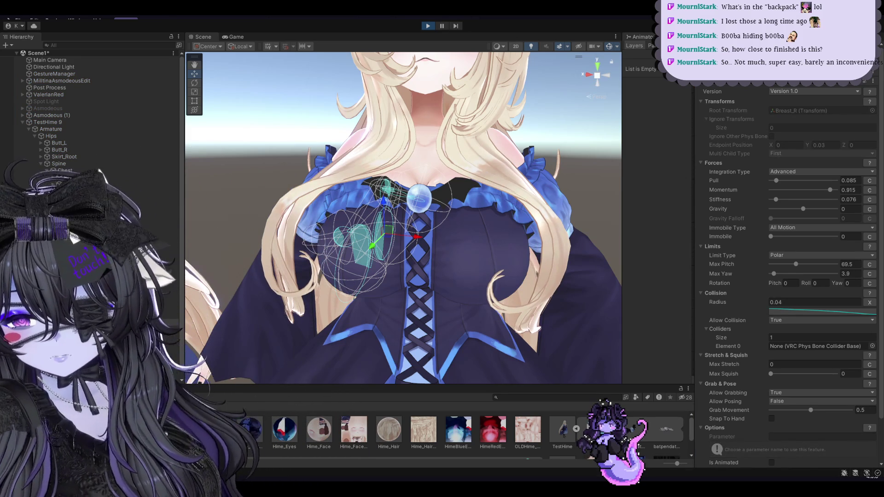
Double-click the avatar in the Hierarchy to frame it and zoom in on the chest.
{"action": "double_click", "coordinate": [161, 261]}
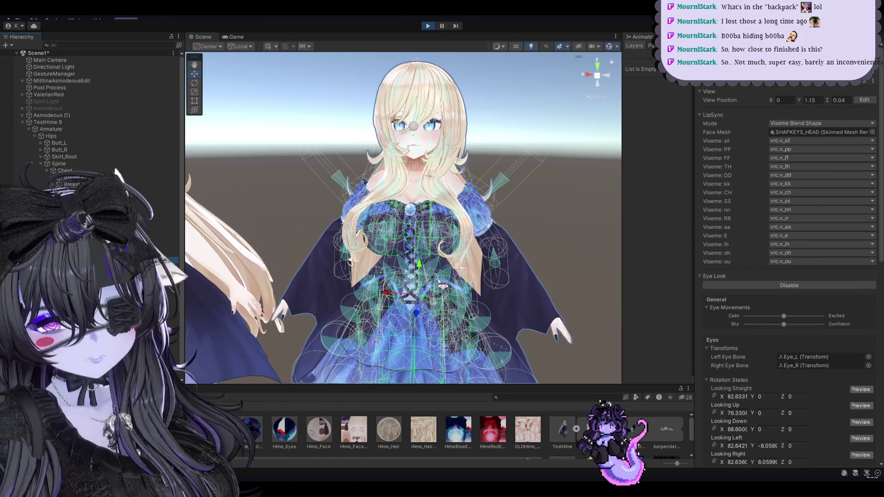
{"action": "scroll", "coordinate": [442, 299], "scroll_direction": "up", "scroll_amount": 5}
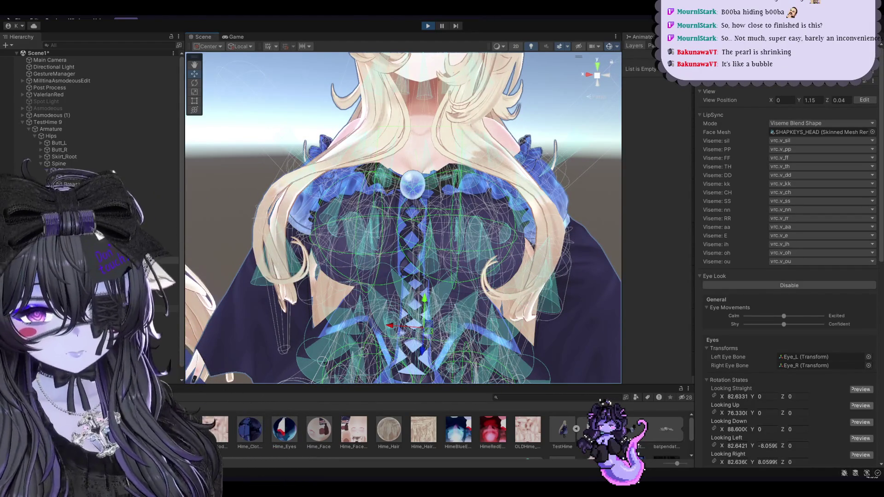
{"action": "left_click", "coordinate": [519, 250]}
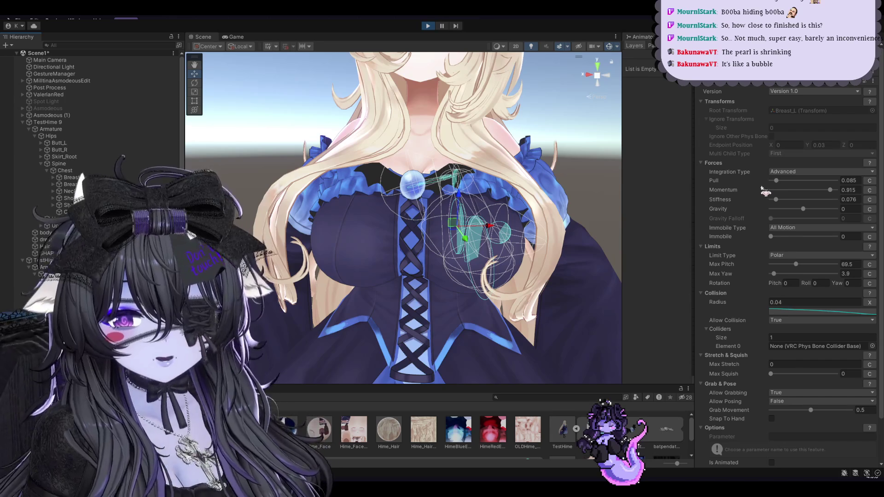
Make the left chest PhysBone's Stiffness follow a curve.
{"action": "scroll", "coordinate": [750, 226], "scroll_direction": "down", "scroll_amount": 2}
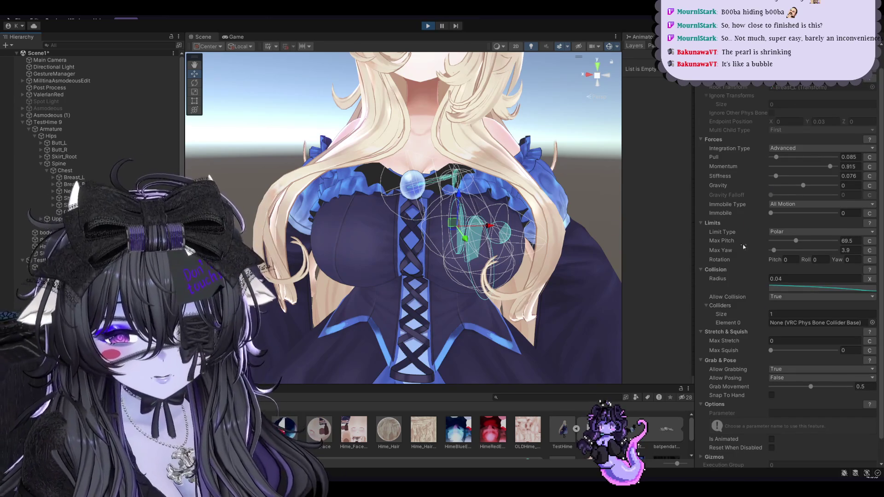
{"action": "middle_click_drag", "start_coordinate": [517, 170], "coordinate": [517, 198]}
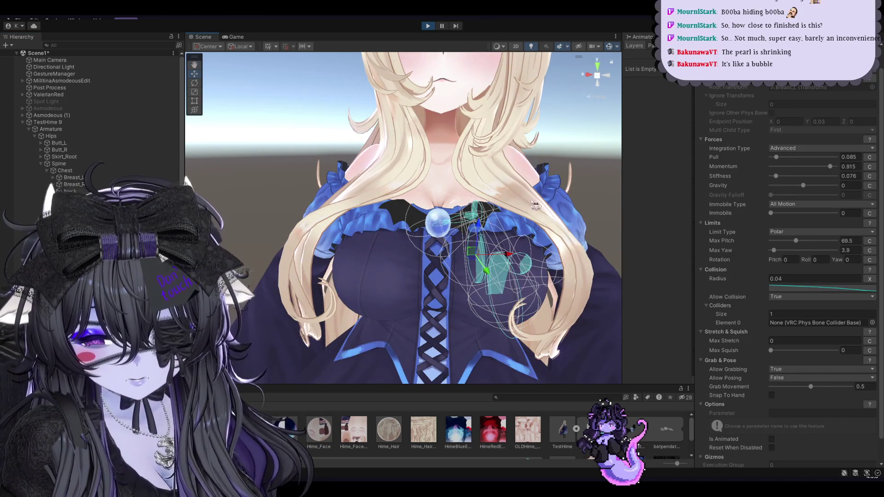
{"action": "left_click", "coordinate": [870, 177]}
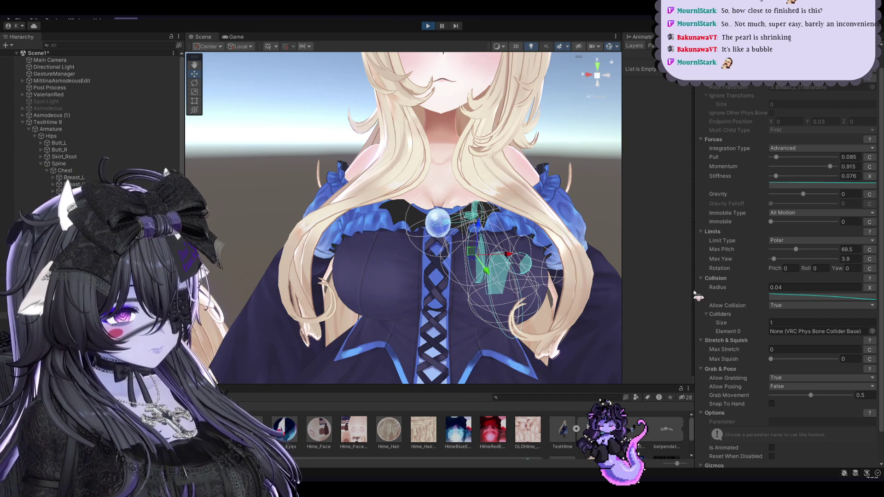
Orbit around the avatar's chest, checking the chest and Breast_R bones, then reselect Breast_L.
{"action": "left_click", "coordinate": [460, 277]}
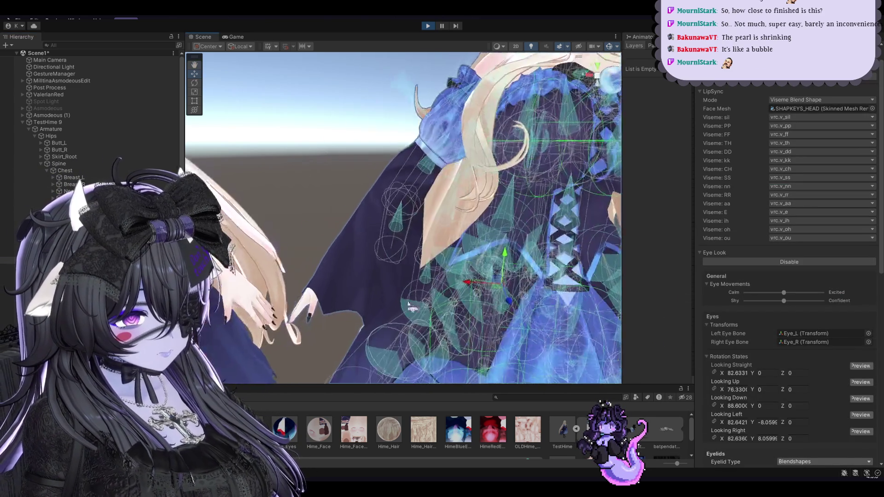
{"action": "mouse_move", "coordinate": [460, 276]}
{"action": "left_mouse_down", "text": "alt"}
{"action": "mouse_move", "coordinate": [466, 316]}
{"action": "mouse_move", "coordinate": [455, 324]}
{"action": "mouse_move", "coordinate": [455, 307]}
{"action": "mouse_move", "coordinate": [454, 317]}
{"action": "left_mouse_up", "text": "alt"}
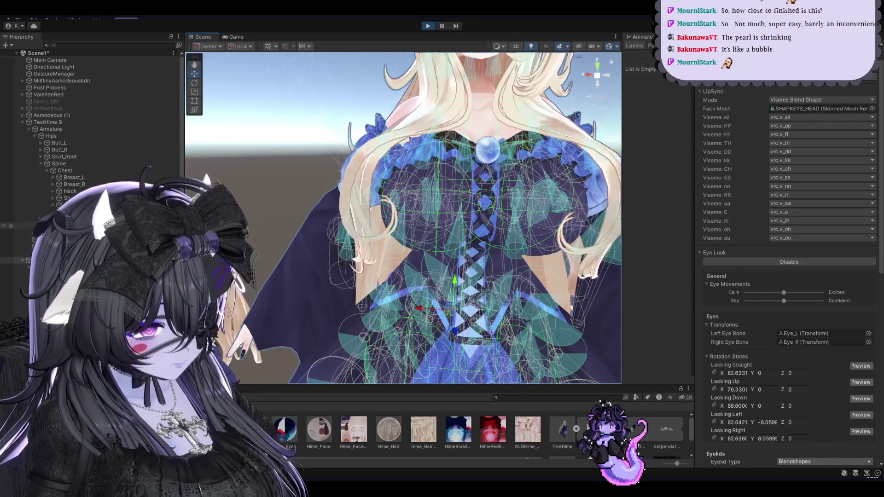
{"action": "left_click", "coordinate": [14, 309]}
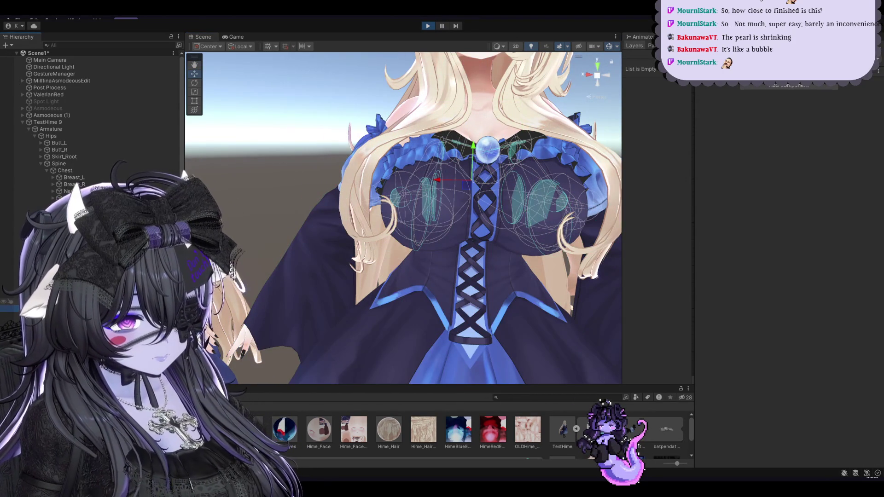
{"action": "left_click", "coordinate": [14, 322]}
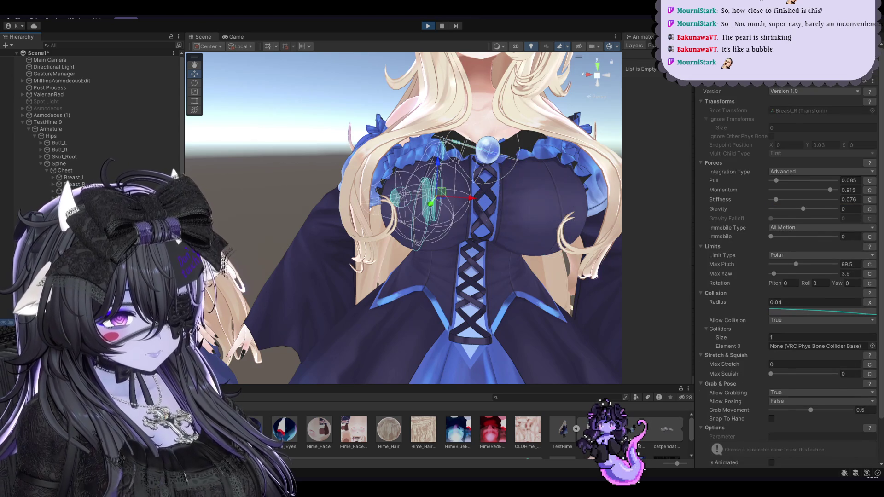
{"action": "left_click", "coordinate": [14, 315]}
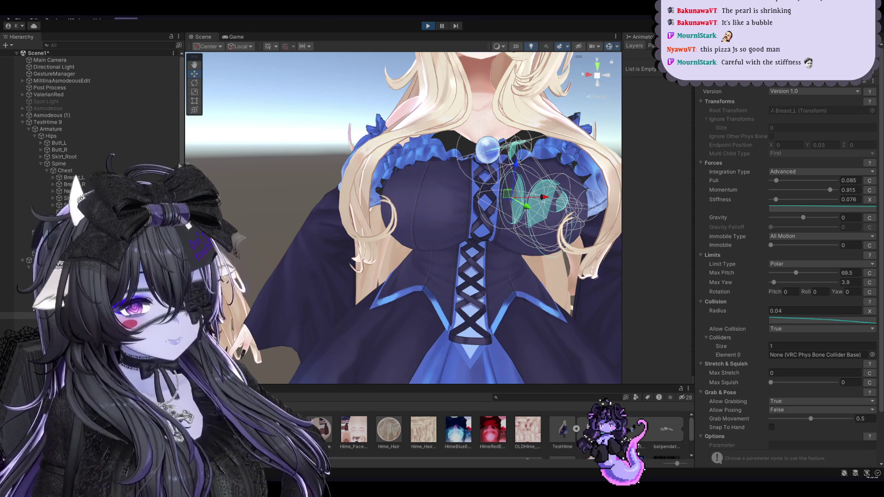
Raise Breast_L's Stiffness to 0.084 and reframe the view around the avatar's chest.
{"action": "left_click_drag", "start_coordinate": [776, 200], "coordinate": [778, 210]}
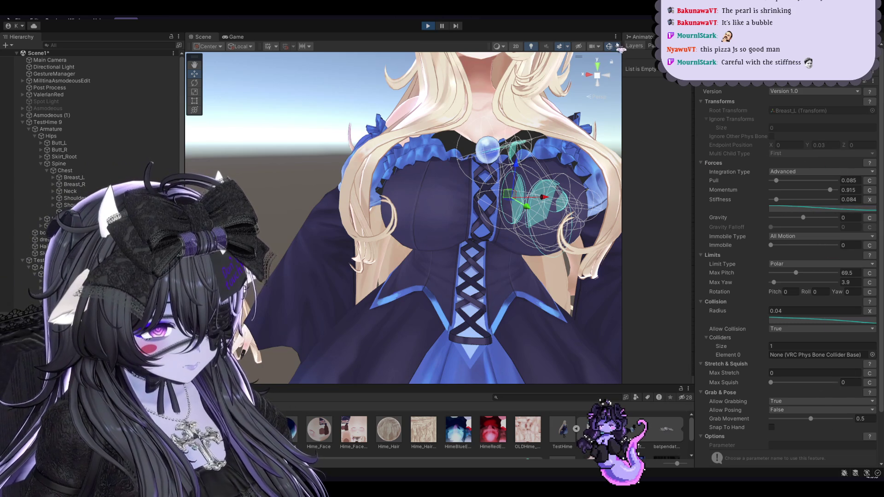
{"action": "left_click", "coordinate": [498, 261]}
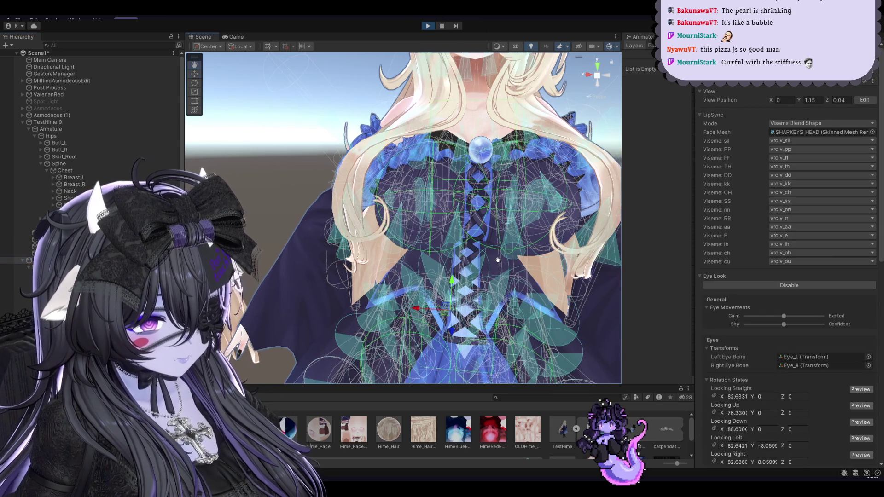
{"action": "mouse_move", "coordinate": [498, 260]}
{"action": "left_mouse_down", "text": "alt"}
{"action": "mouse_move", "coordinate": [441, 314]}
{"action": "mouse_move", "coordinate": [485, 297]}
{"action": "left_mouse_up", "text": "alt"}
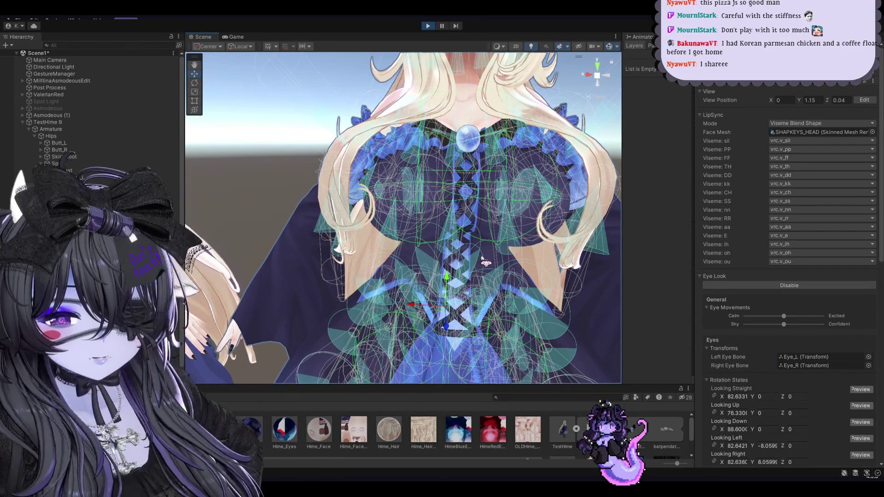
{"action": "mouse_move", "coordinate": [486, 262]}
{"action": "left_mouse_down", "text": "alt"}
{"action": "mouse_move", "coordinate": [449, 299]}
{"action": "mouse_move", "coordinate": [463, 310]}
{"action": "mouse_move", "coordinate": [303, 274]}
{"action": "mouse_move", "coordinate": [438, 255]}
{"action": "left_mouse_up", "text": "alt"}
{"action": "left_click_drag", "start_coordinate": [449, 316], "coordinate": [438, 322], "text": "alt"}
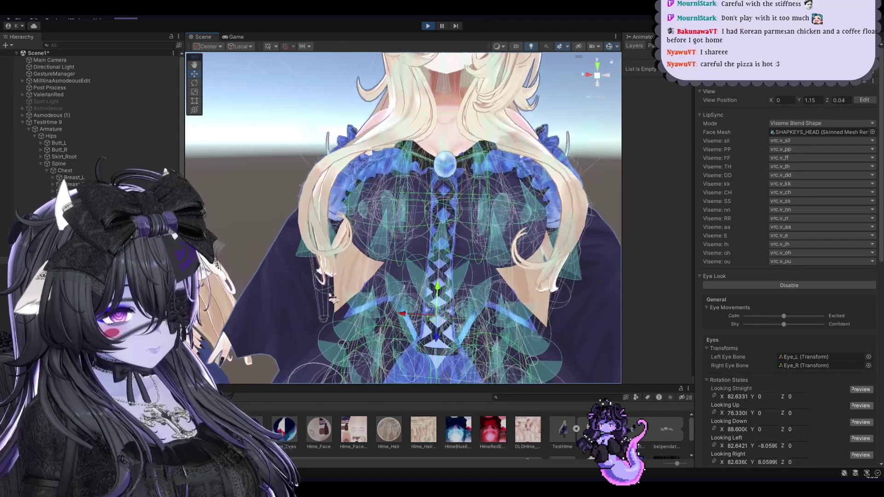
Reselect the Breast_L PhysBone and make its Momentum follow a curve.
{"action": "left_click", "coordinate": [74, 177]}
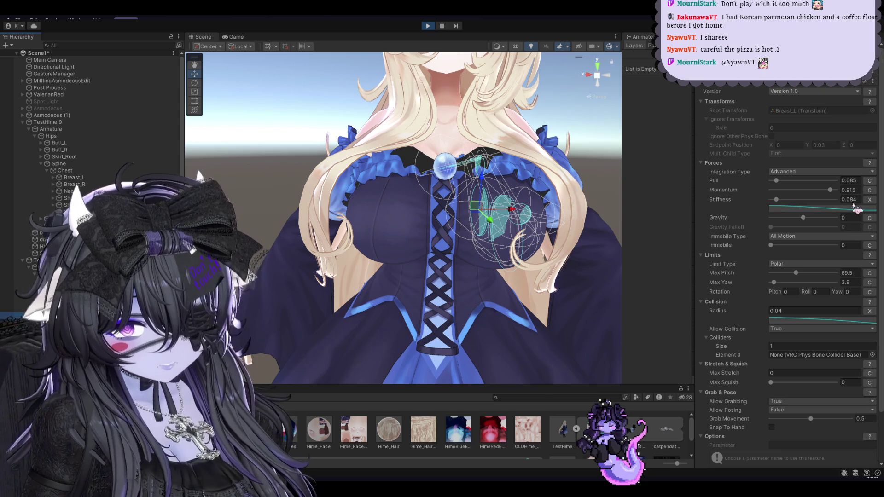
{"action": "left_click", "coordinate": [870, 190]}
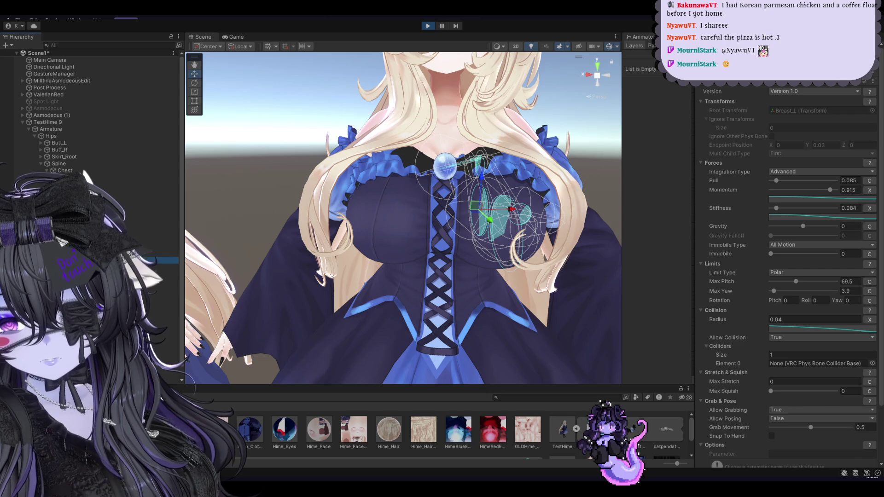
{"action": "left_click", "coordinate": [456, 265]}
{"action": "middle_click_drag", "start_coordinate": [456, 266], "coordinate": [440, 318]}
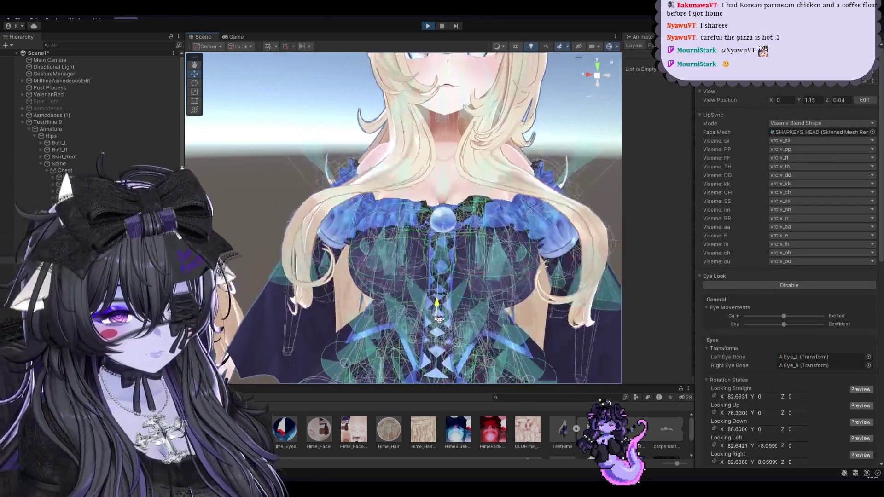
{"action": "scroll", "coordinate": [435, 300], "scroll_direction": "up", "scroll_amount": 5}
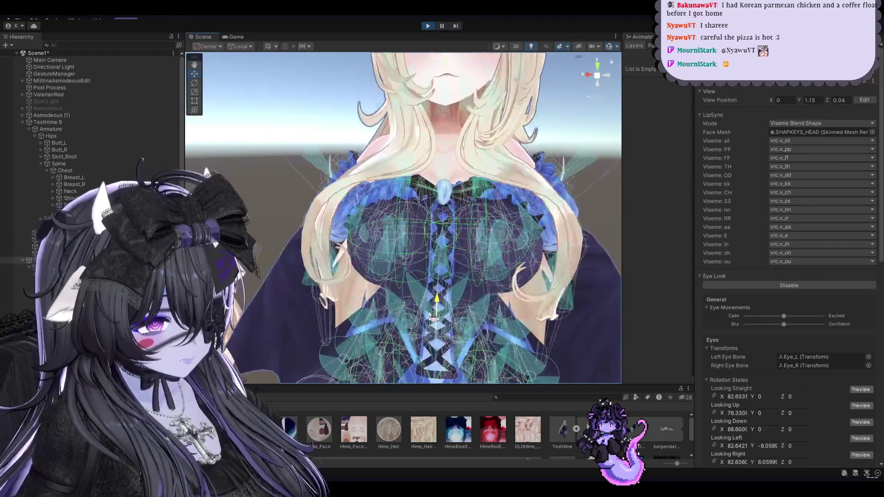
{"action": "scroll", "coordinate": [431, 282], "scroll_direction": "down", "scroll_amount": 5}
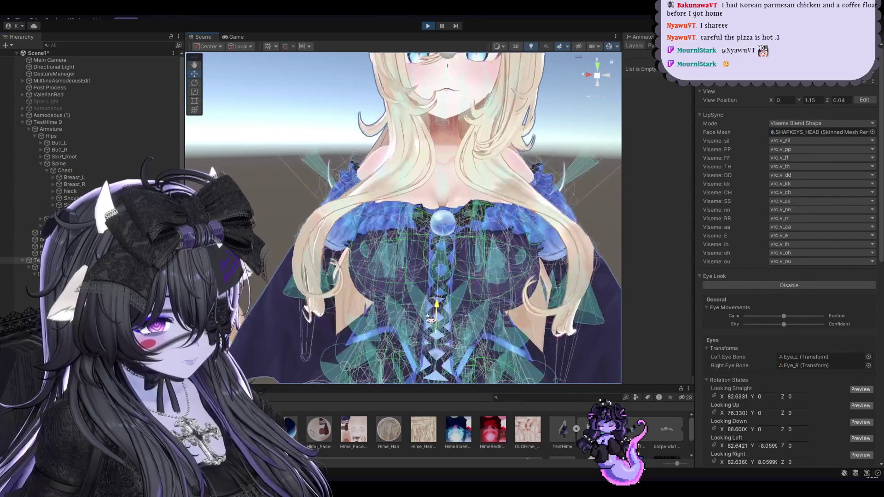
{"action": "scroll", "coordinate": [431, 306], "scroll_direction": "down", "scroll_amount": 2}
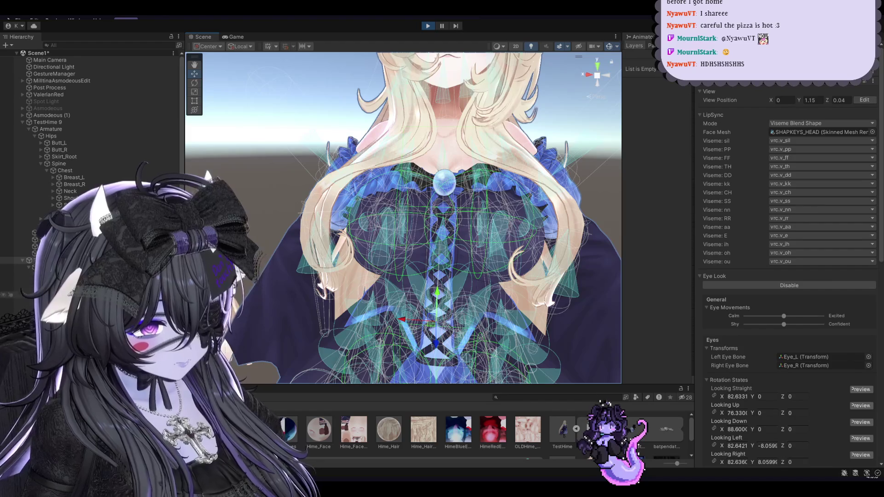
{"action": "left_click", "coordinate": [510, 221]}
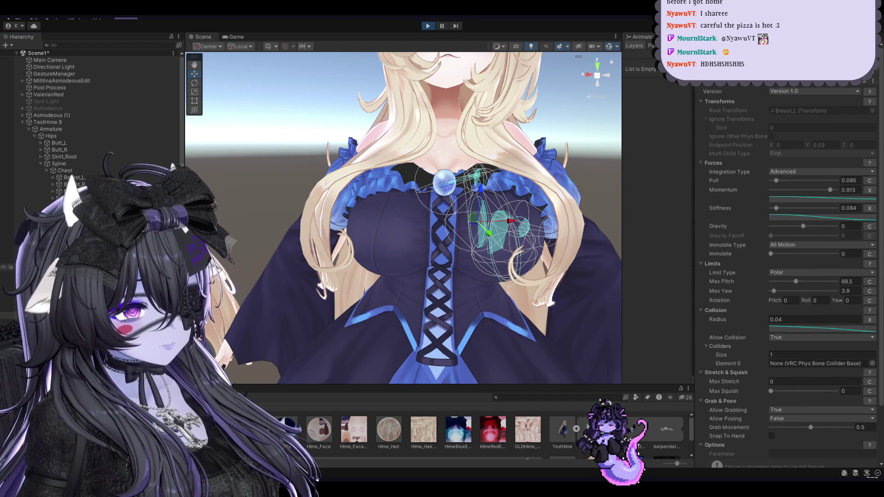
{"action": "left_click", "coordinate": [12, 261]}
{"action": "left_click", "coordinate": [444, 314]}
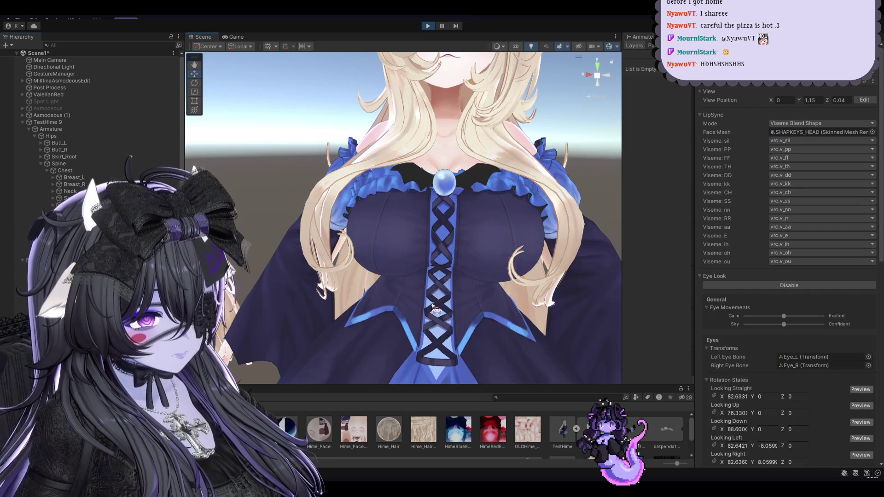
{"action": "left_click", "coordinate": [313, 318]}
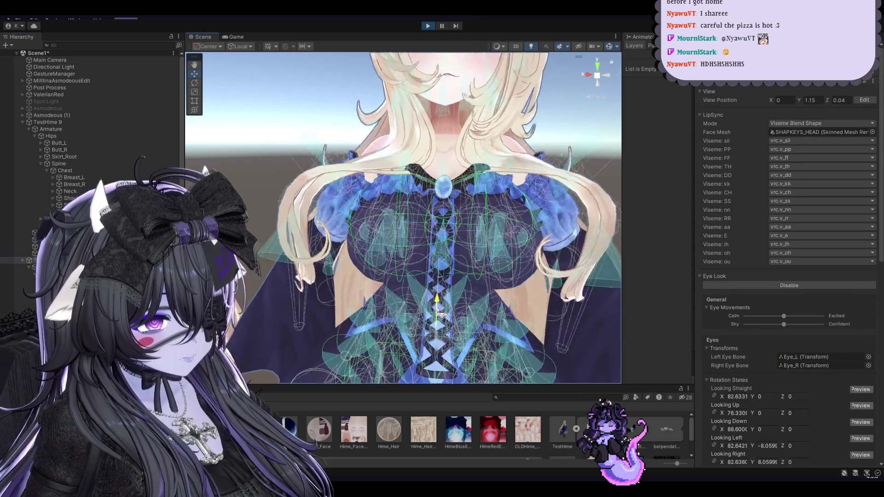
{"action": "left_click", "coordinate": [385, 247]}
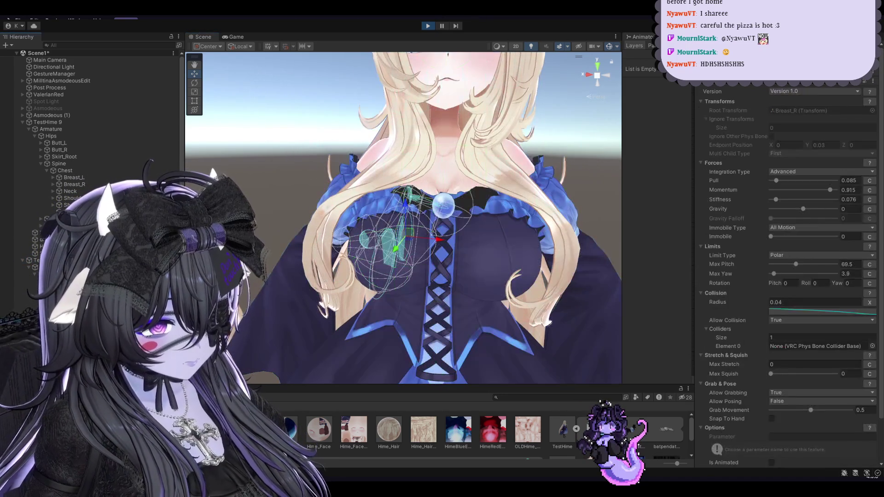
{"action": "left_click", "coordinate": [488, 240]}
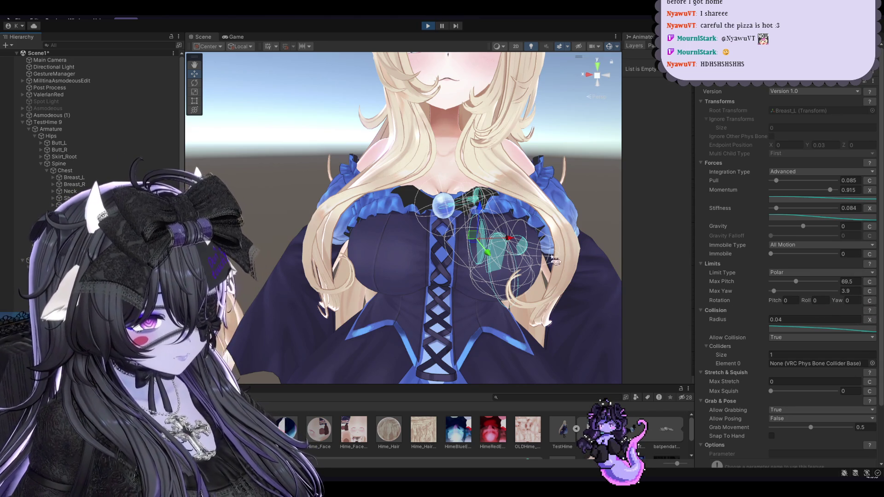
Test Max Pitch and Max Yaw, revert them to 69.5 and 3.9, and give Max Pitch a curve.
{"action": "scroll", "coordinate": [544, 258], "scroll_direction": "up", "scroll_amount": 2}
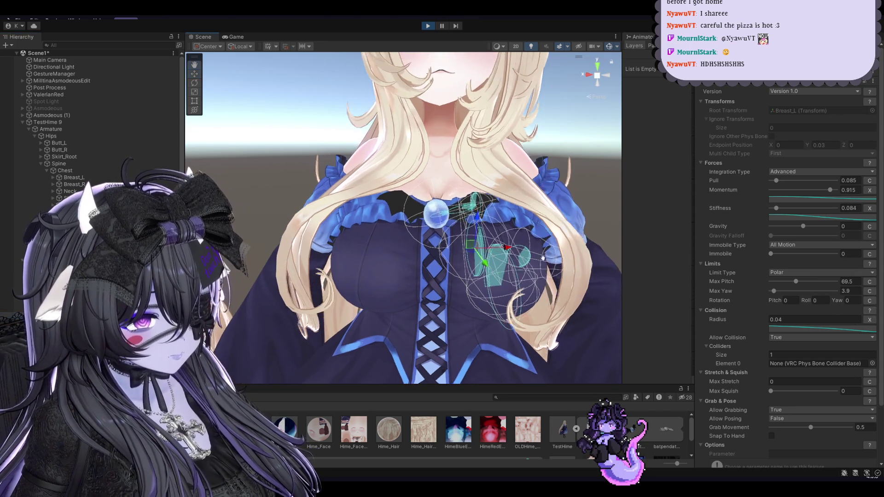
{"action": "scroll", "coordinate": [543, 258], "scroll_direction": "up", "scroll_amount": 2}
{"action": "scroll", "coordinate": [544, 258], "scroll_direction": "up", "scroll_amount": 2}
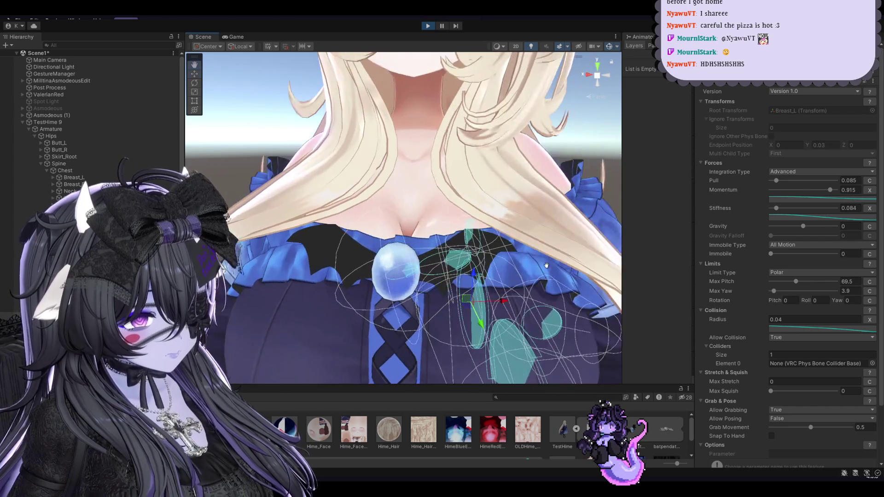
{"action": "scroll", "coordinate": [543, 258], "scroll_direction": "up", "scroll_amount": 2}
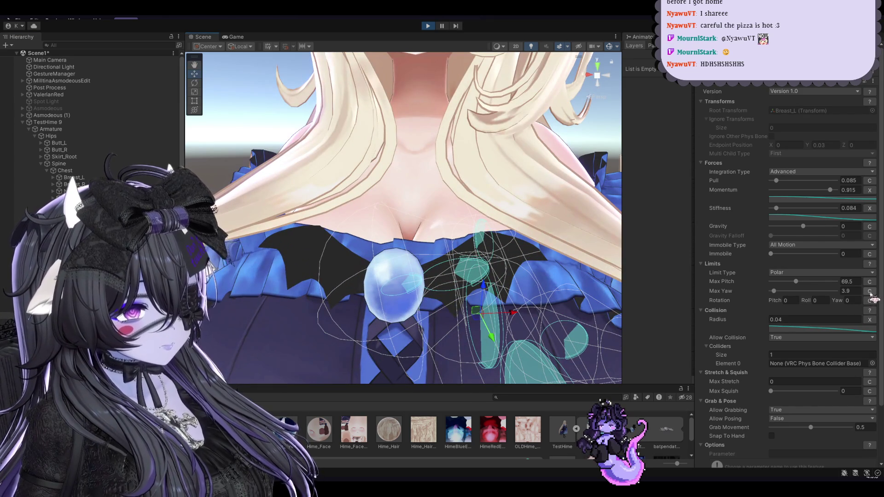
{"action": "left_click_drag", "start_coordinate": [795, 283], "coordinate": [773, 283]}
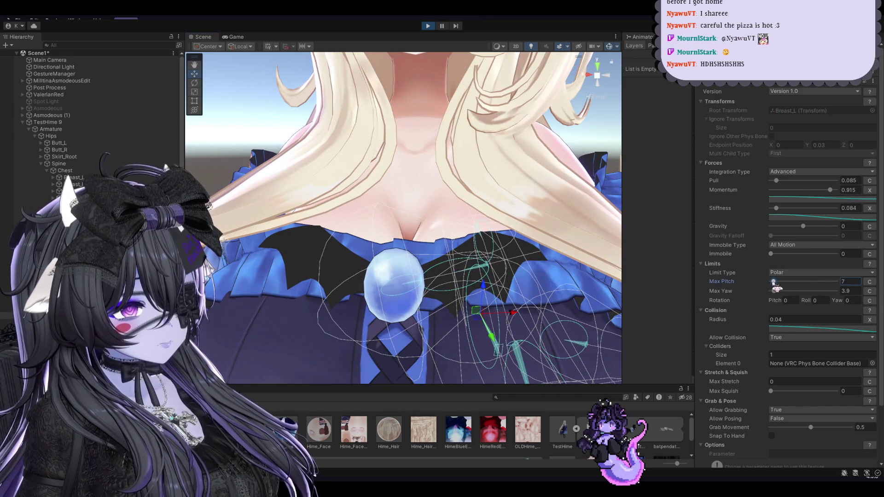
{"action": "key", "text": "ctrl+z"}
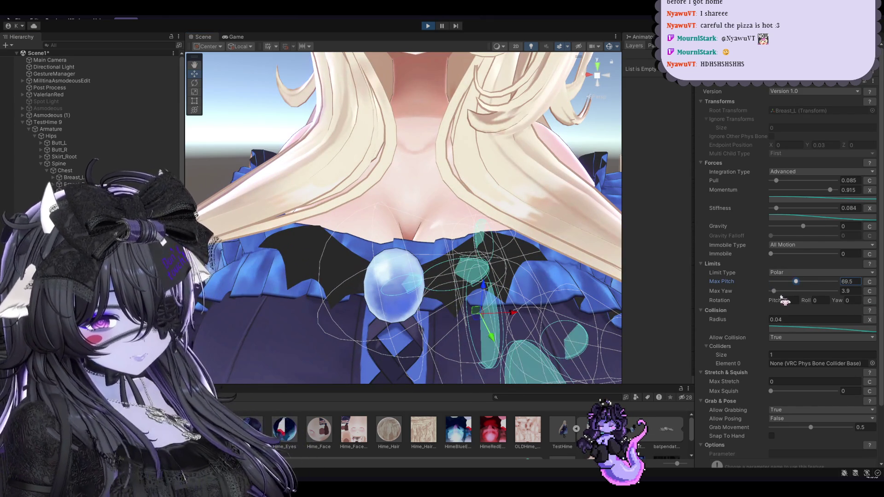
{"action": "left_click_drag", "start_coordinate": [780, 291], "coordinate": [813, 297]}
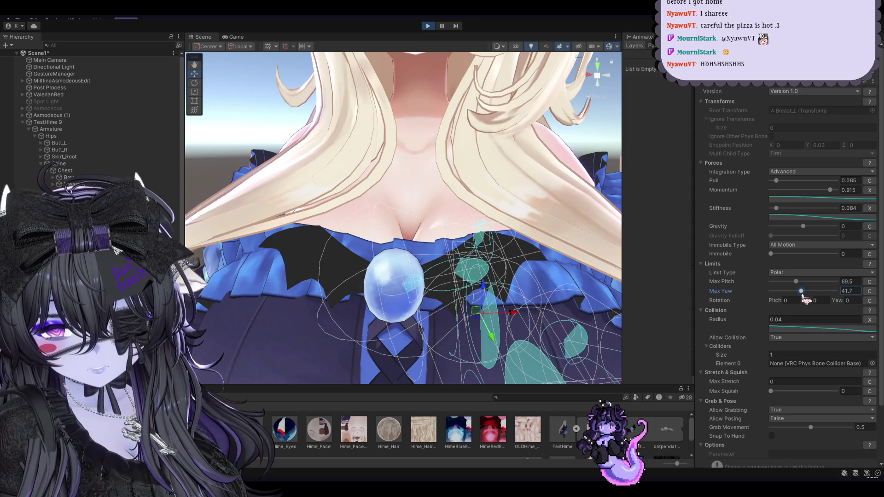
{"action": "key", "text": "ctrl+z"}
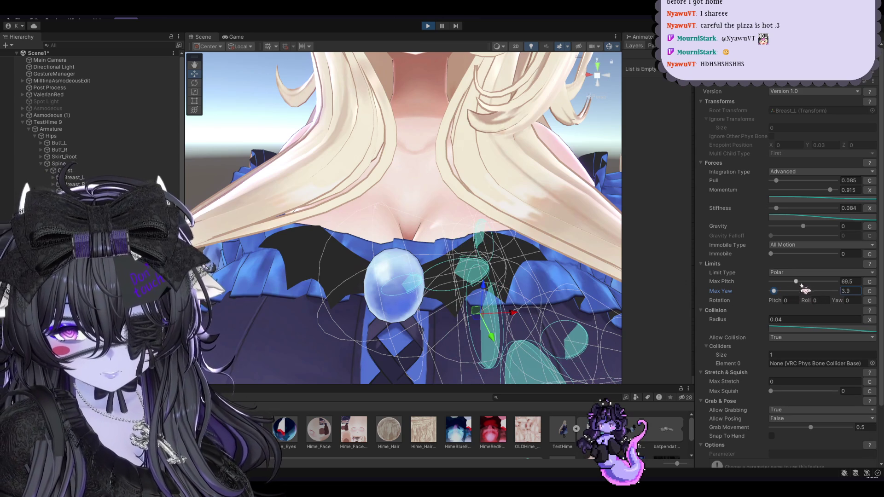
{"action": "left_click", "coordinate": [869, 281]}
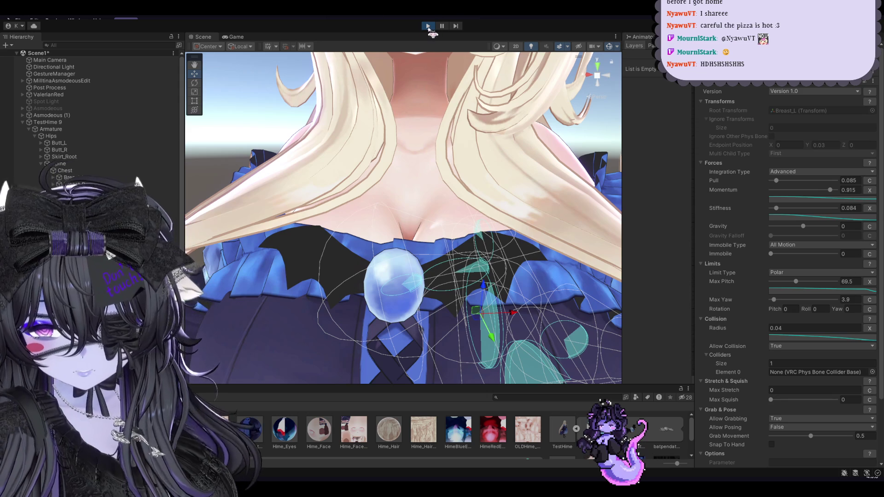
Zoom out and select the avatar root to show its VRC Avatar Descriptor.
{"action": "scroll", "coordinate": [322, 152], "scroll_direction": "down", "scroll_amount": 5}
{"action": "left_click", "coordinate": [423, 340]}
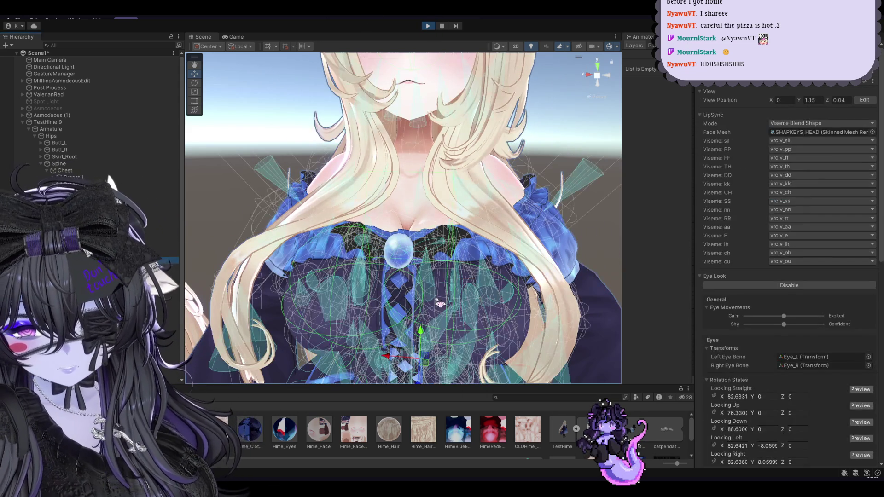
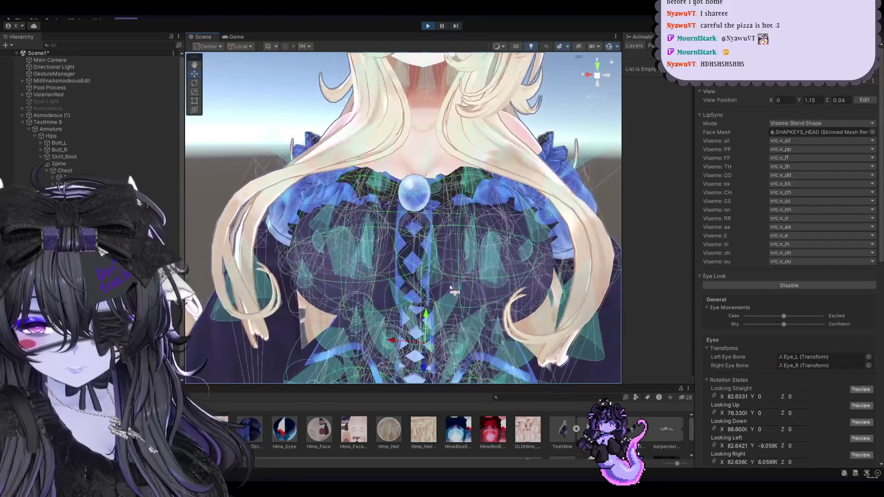
Switch the Breast_L PhysBone's Pull to curve mode, then select the avatar root and stop play mode.
{"action": "left_click", "coordinate": [161, 316]}
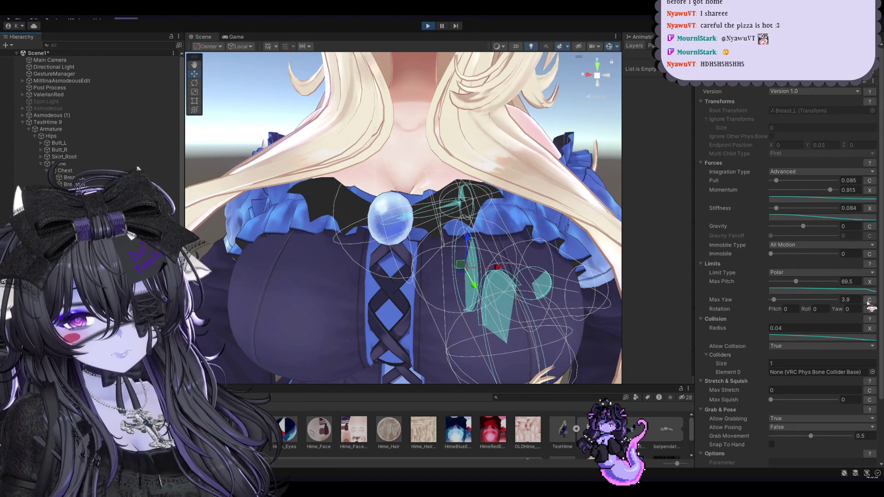
{"action": "scroll", "coordinate": [843, 326], "scroll_direction": "down", "scroll_amount": 3}
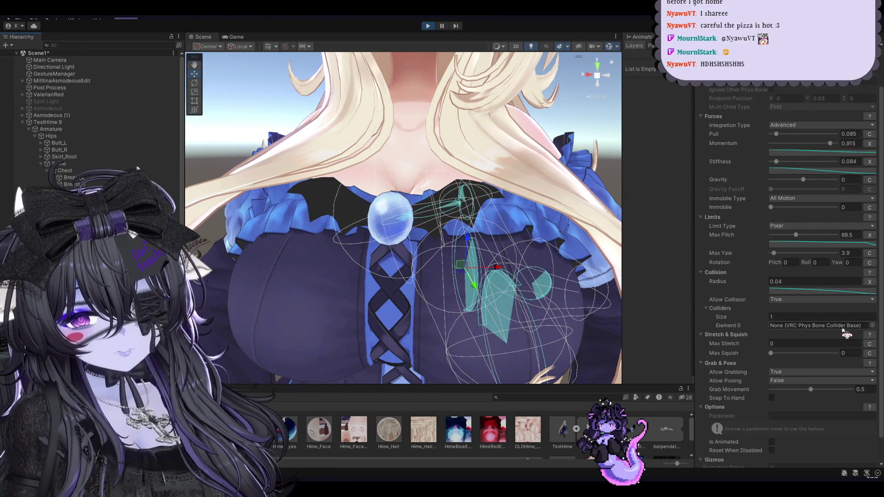
{"action": "scroll", "coordinate": [844, 330], "scroll_direction": "up", "scroll_amount": 3}
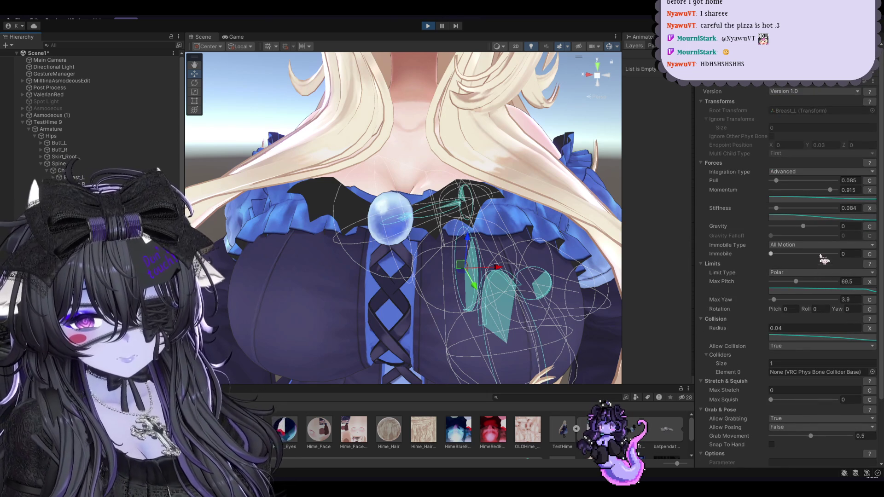
{"action": "left_click", "coordinate": [870, 181]}
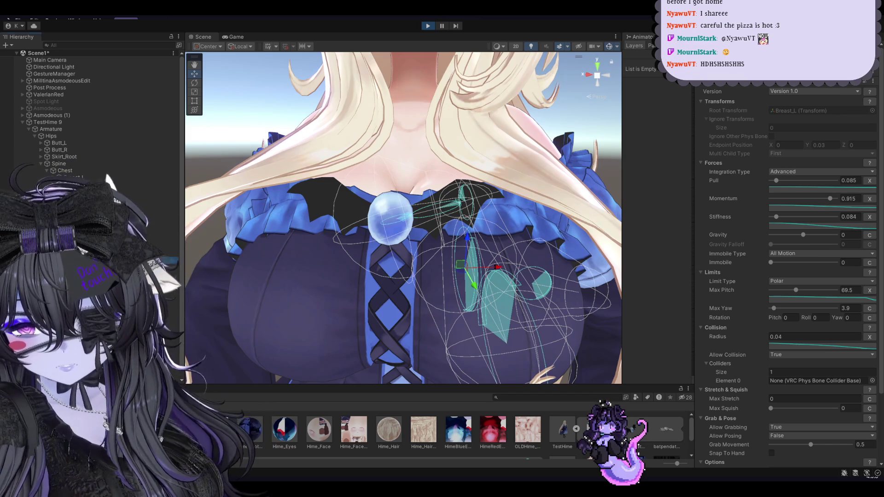
{"action": "left_click", "coordinate": [69, 261]}
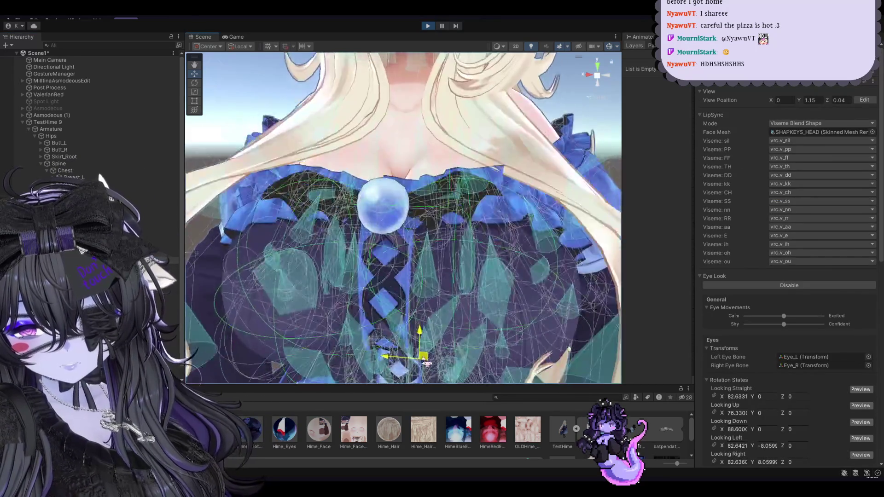
{"action": "left_click", "coordinate": [428, 27]}
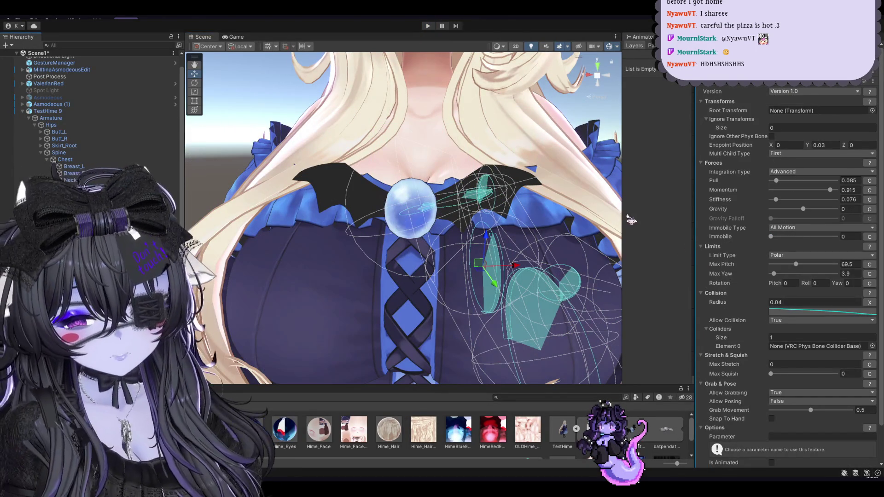
Try several Endpoint Position Y values on the breast PhysBone, settling back at 0.03.
{"action": "left_click", "coordinate": [809, 145]}
{"action": "left_click_drag", "start_coordinate": [808, 145], "coordinate": [807, 146]}
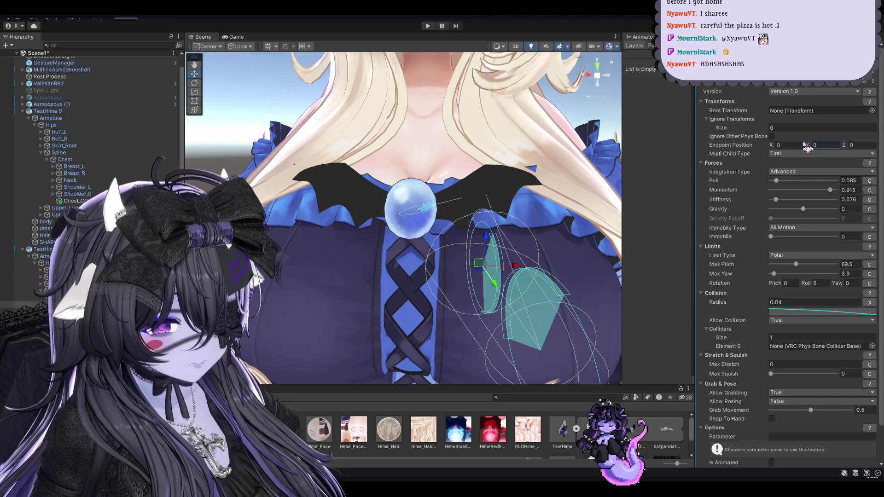
{"action": "left_click_drag", "start_coordinate": [807, 146], "coordinate": [805, 147]}
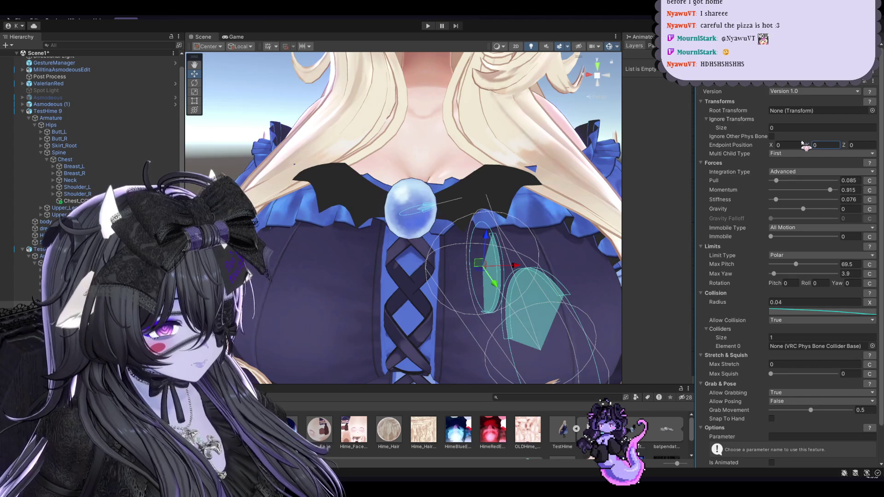
{"action": "left_click_drag", "start_coordinate": [805, 146], "coordinate": [807, 146]}
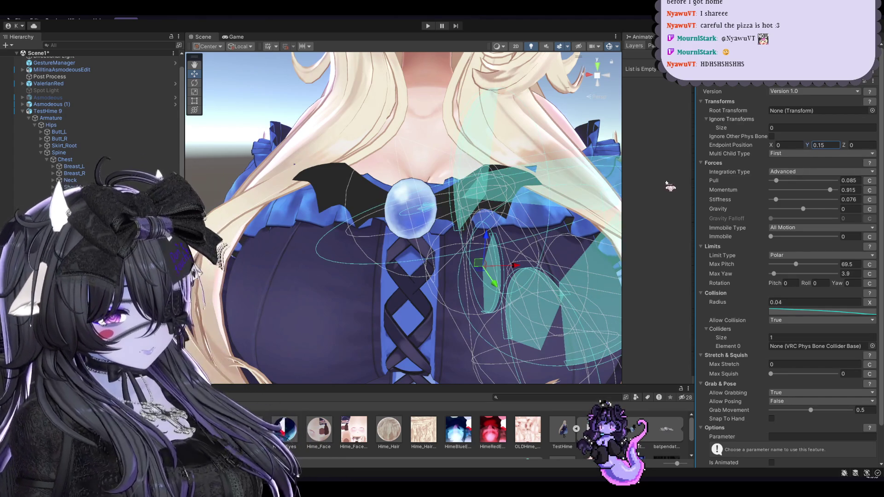
{"action": "left_click_drag", "start_coordinate": [807, 146], "coordinate": [800, 147]}
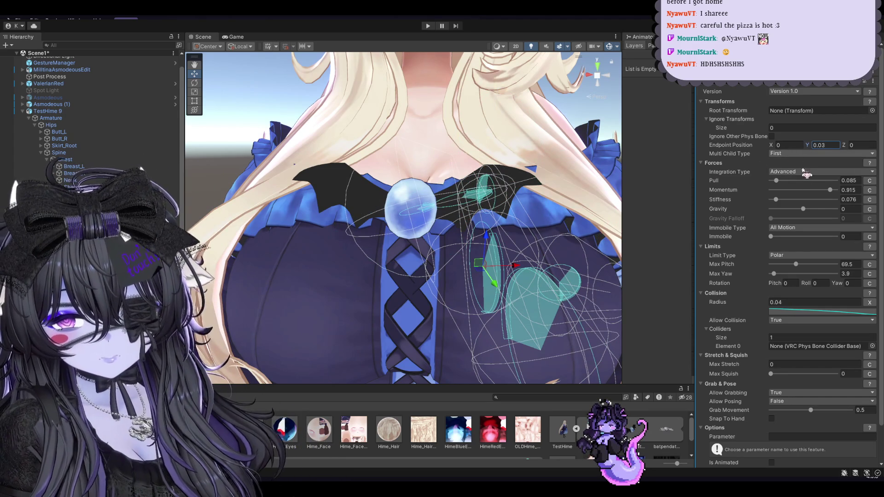
Try other Multi Child Type options, then undo back to First.
{"action": "left_click", "coordinate": [810, 153]}
{"action": "left_click", "coordinate": [811, 163]}
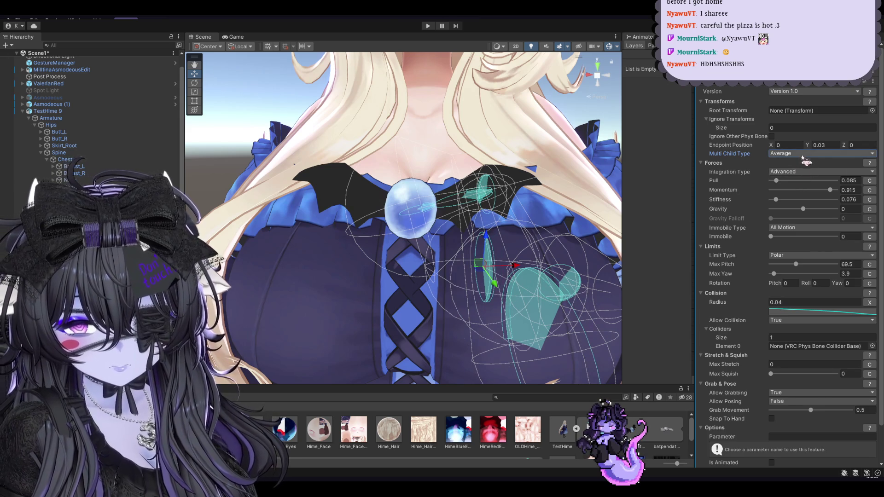
{"action": "key", "text": "ctrl+z"}
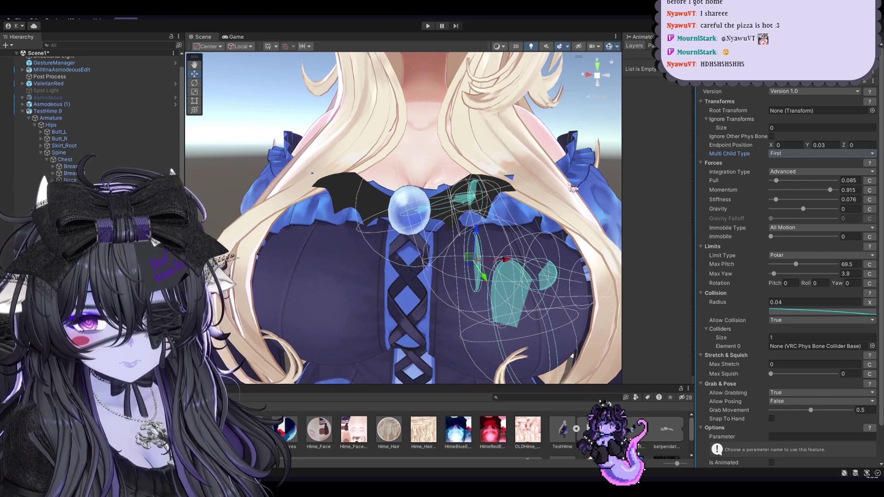
{"action": "key", "text": "ctrl+z"}
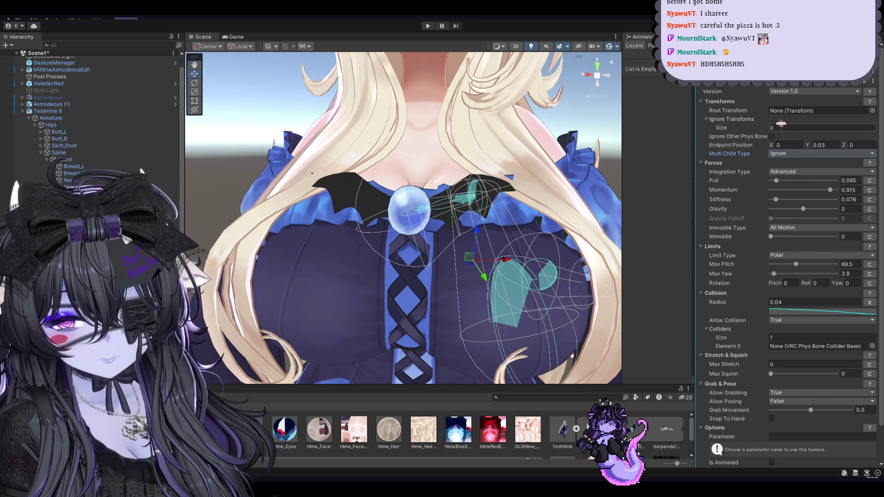
{"action": "key", "text": "ctrl+z"}
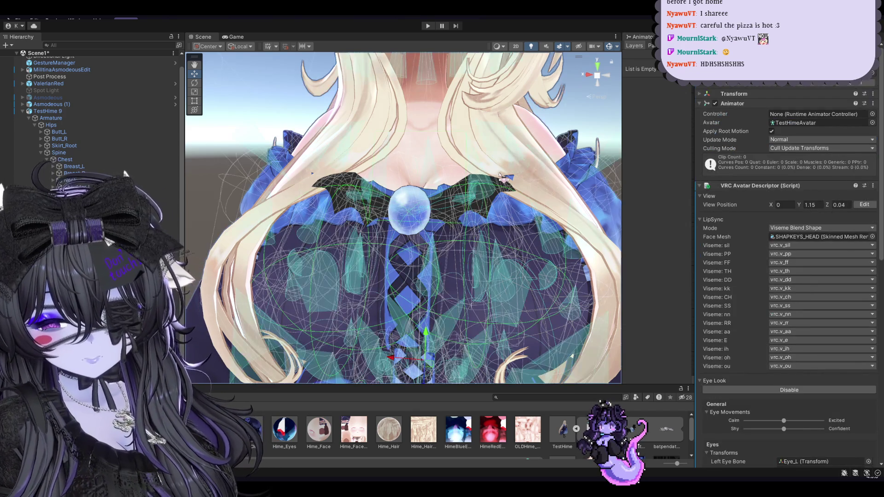
{"action": "key", "text": "ctrl+z"}
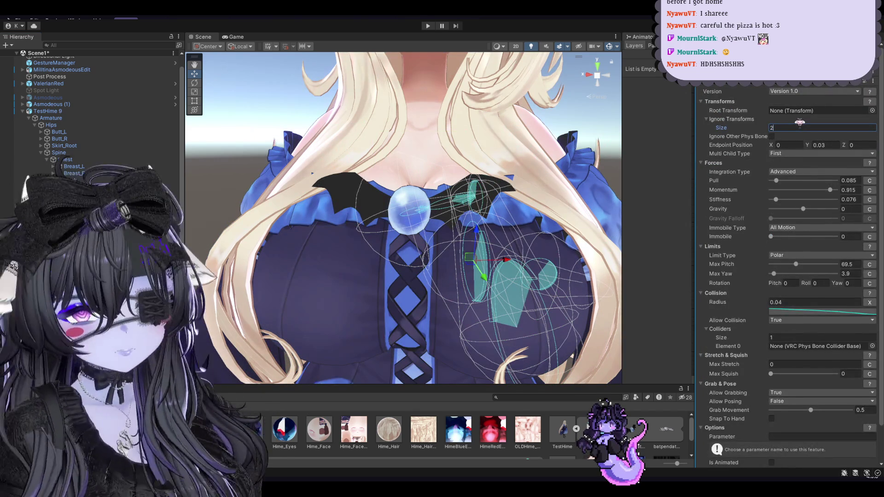
Set the Ignore Transforms size to 2, then 1, leaving one empty slot.
{"action": "type", "text": "2"}
{"action": "key", "text": "Return"}
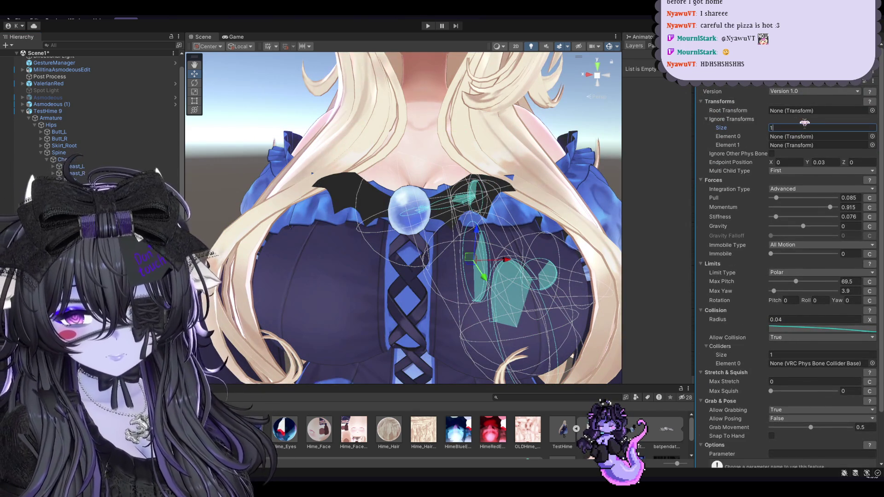
{"action": "type", "text": "1"}
{"action": "key", "text": "Return"}
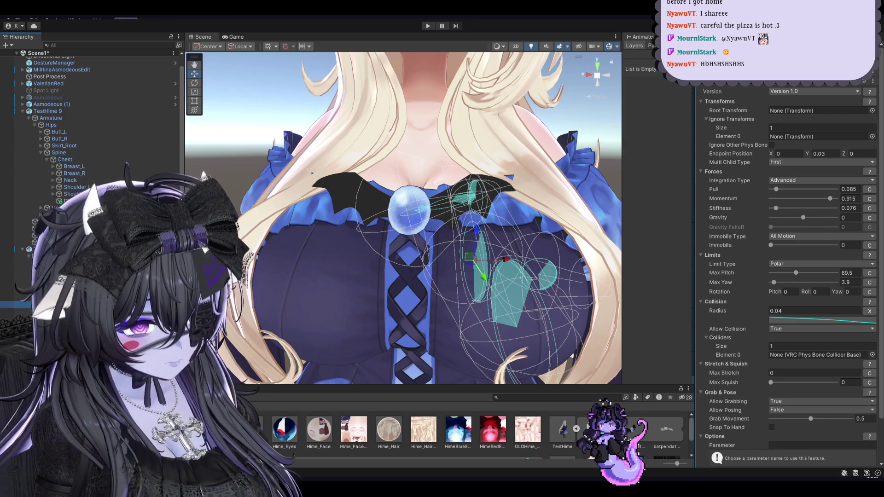
{"action": "left_click", "coordinate": [409, 208]}
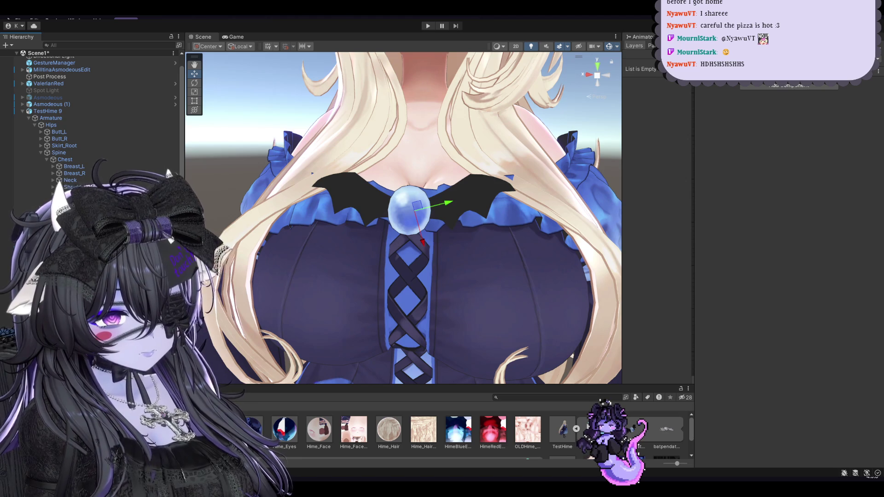
Assign Pendant_1_L to Ignore Transforms Element 0, enter play mode, and select the avatar root.
{"action": "left_click", "coordinate": [477, 258]}
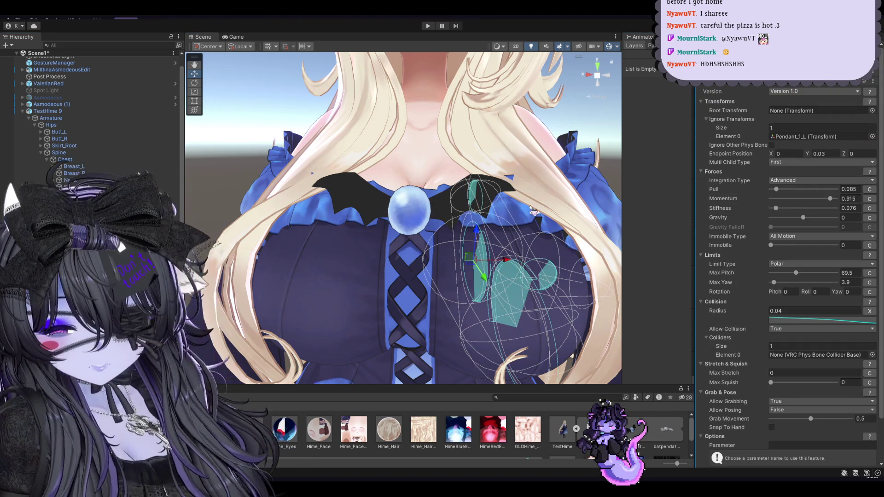
{"action": "left_click_drag", "start_coordinate": [527, 206], "coordinate": [526, 207]}
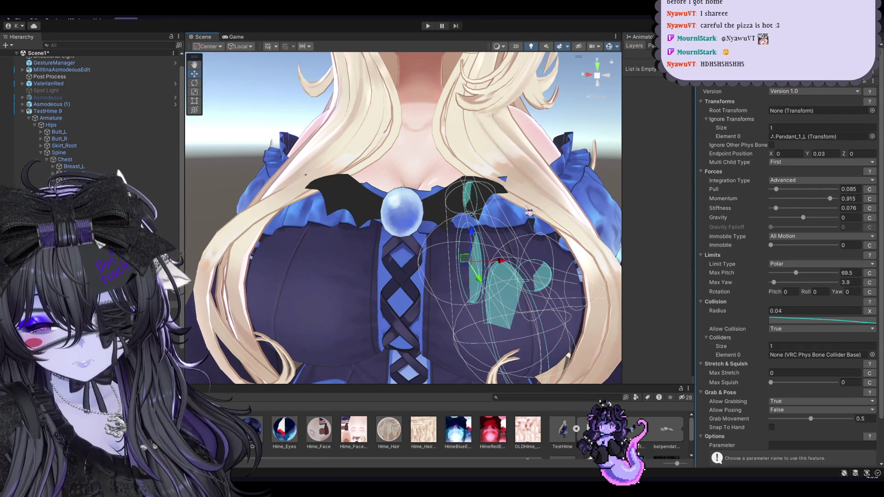
{"action": "left_click", "coordinate": [424, 27]}
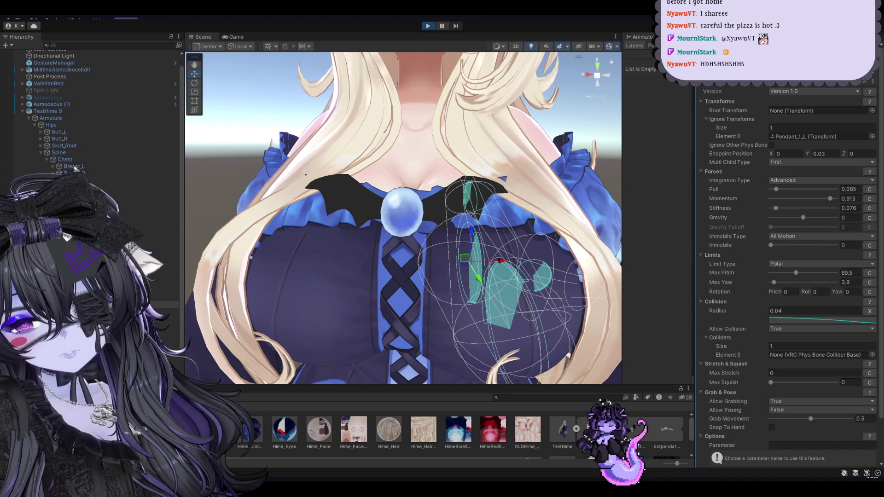
{"action": "scroll", "coordinate": [73, 171], "scroll_direction": "up", "scroll_amount": 2}
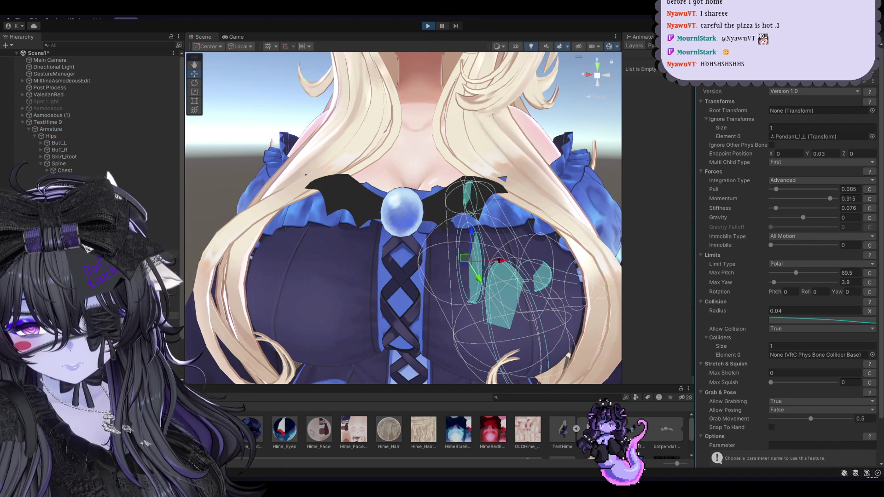
{"action": "left_click", "coordinate": [432, 366]}
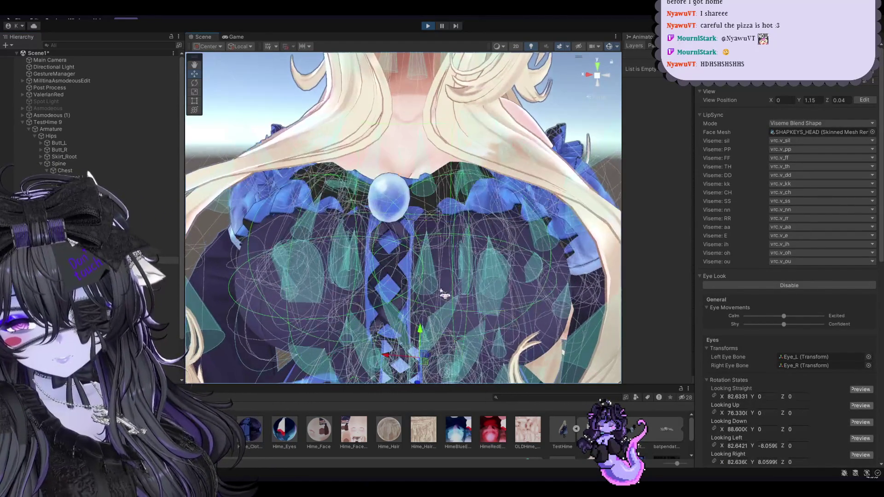
Stop play mode and inspect the chest-area bones in the Hierarchy.
{"action": "left_click", "coordinate": [428, 26]}
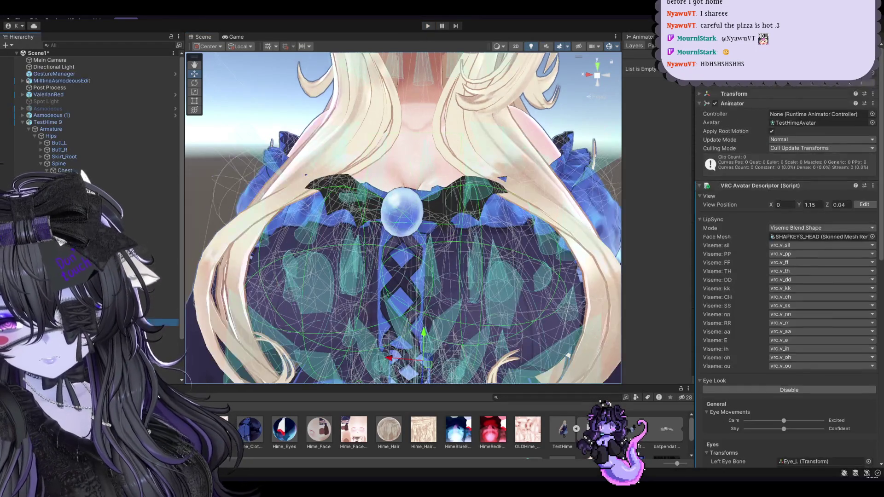
{"action": "left_click", "coordinate": [93, 315]}
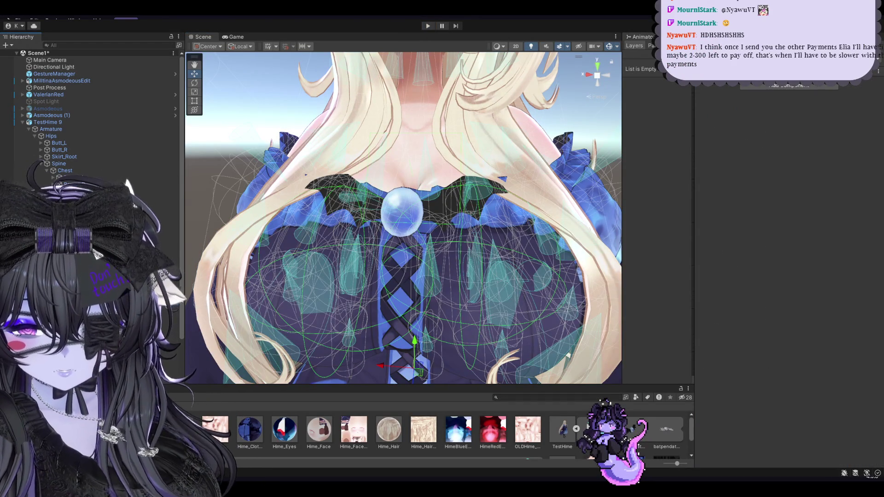
{"action": "left_click", "coordinate": [92, 323]}
{"action": "left_click", "coordinate": [92, 336]}
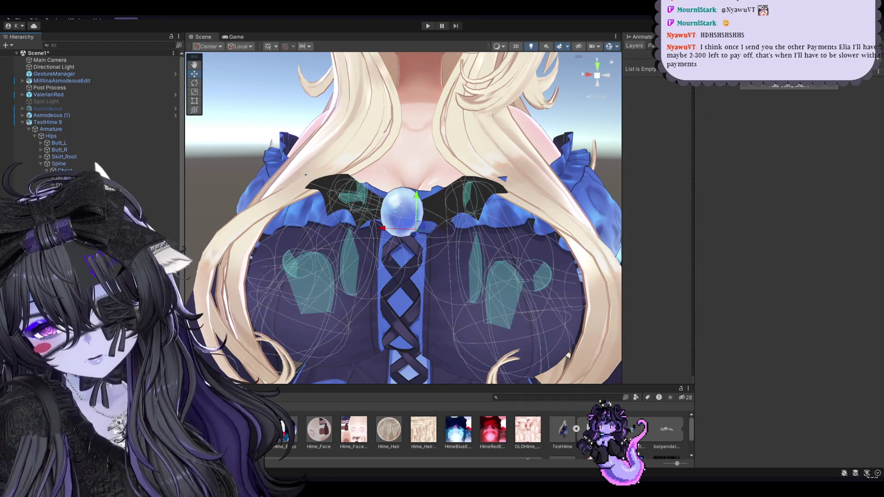
{"action": "left_click", "coordinate": [92, 309]}
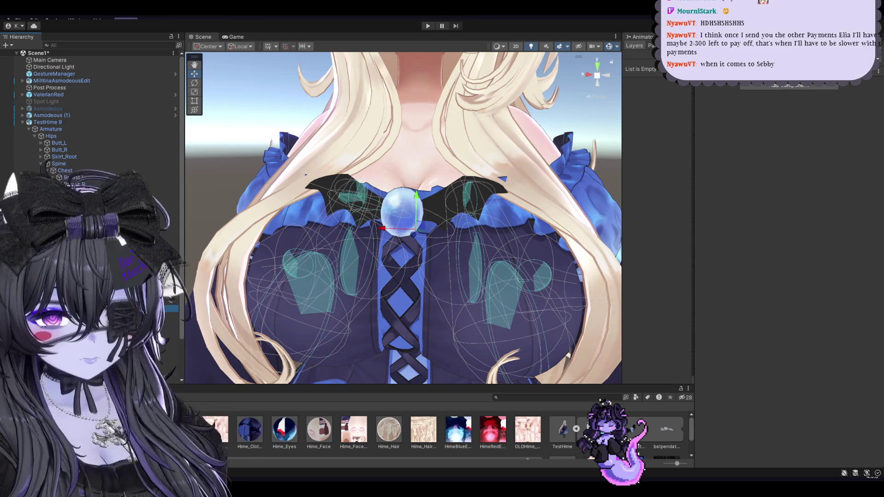
Return to the breast PhysBone and drop Pendant_1_L from its Ignore Transforms.
{"action": "left_click", "coordinate": [389, 291]}
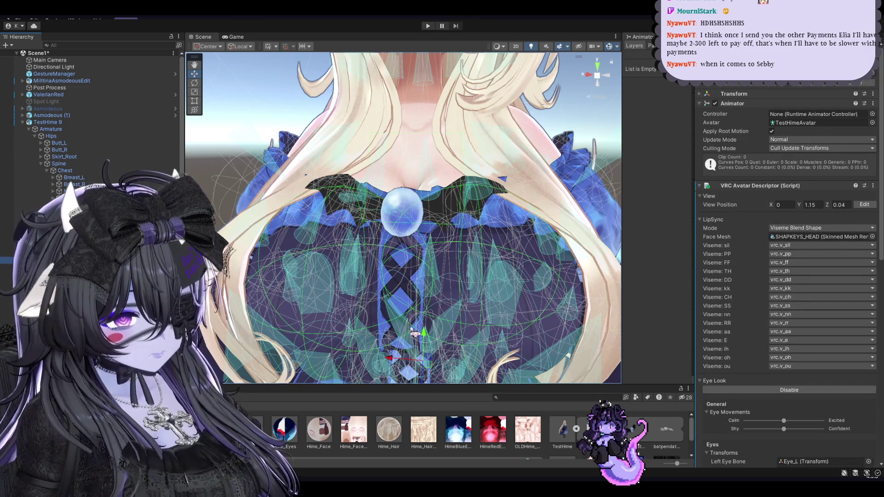
{"action": "left_click_drag", "start_coordinate": [411, 336], "coordinate": [424, 318], "text": "alt"}
{"action": "left_click_drag", "start_coordinate": [435, 361], "coordinate": [432, 360], "text": "alt"}
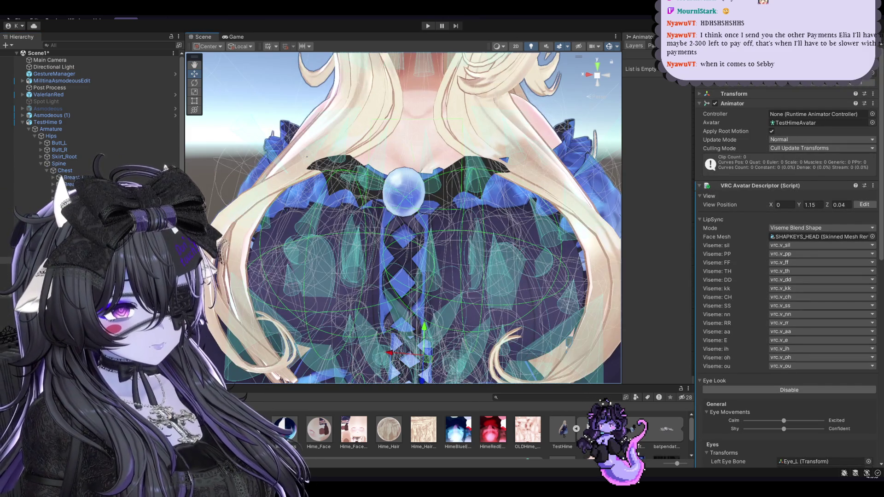
{"action": "left_click", "coordinate": [69, 178]}
{"action": "left_click", "coordinate": [468, 181]}
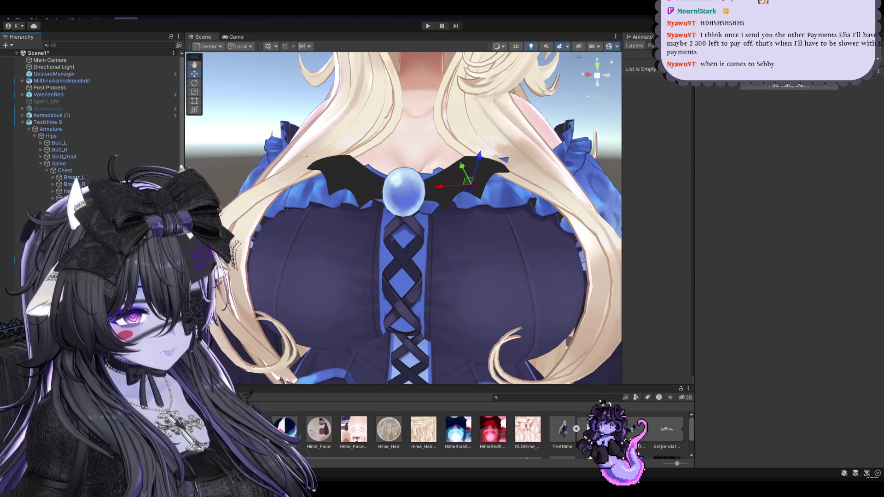
{"action": "key", "text": "ctrl+z"}
{"action": "key", "text": "ctrl+z"}
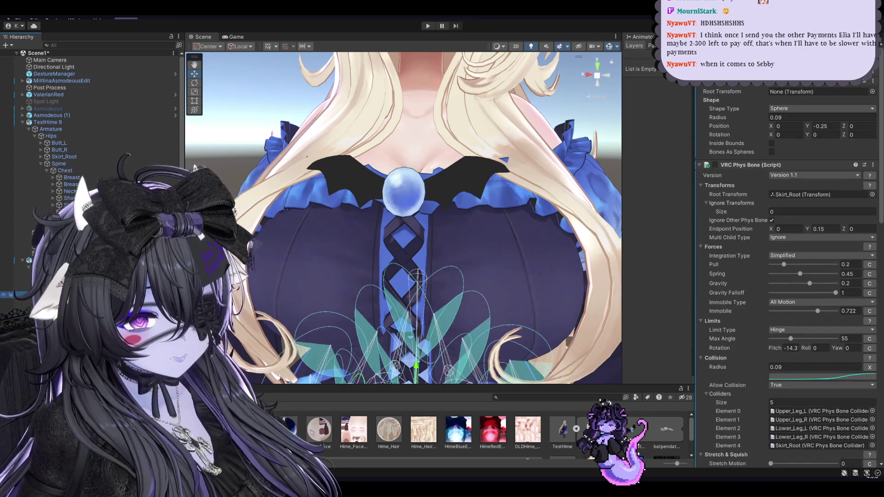
{"action": "key", "text": "ctrl+z"}
{"action": "key", "text": "ctrl+z"}
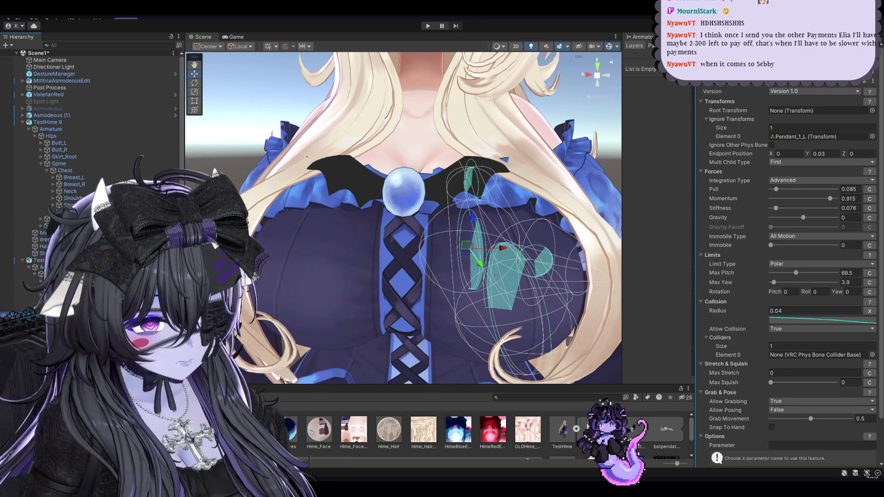
{"action": "key", "text": "ctrl+z"}
{"action": "key", "text": "ctrl+z"}
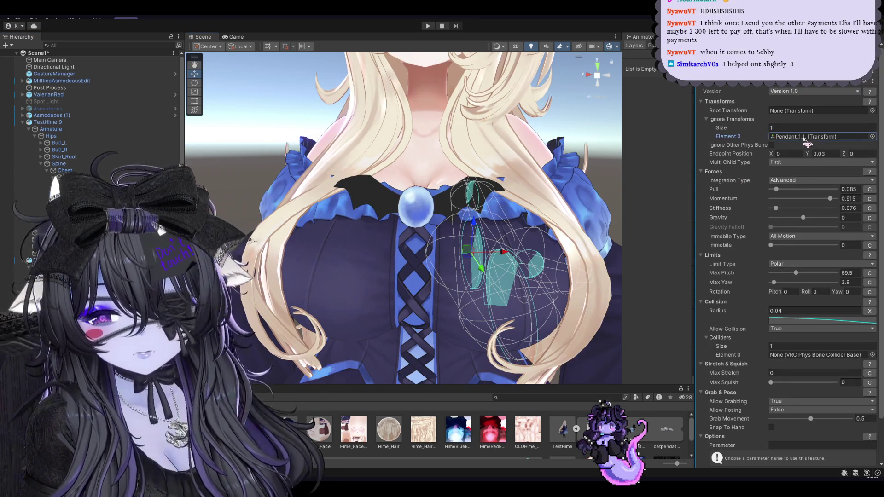
{"action": "key", "text": "ctrl+z"}
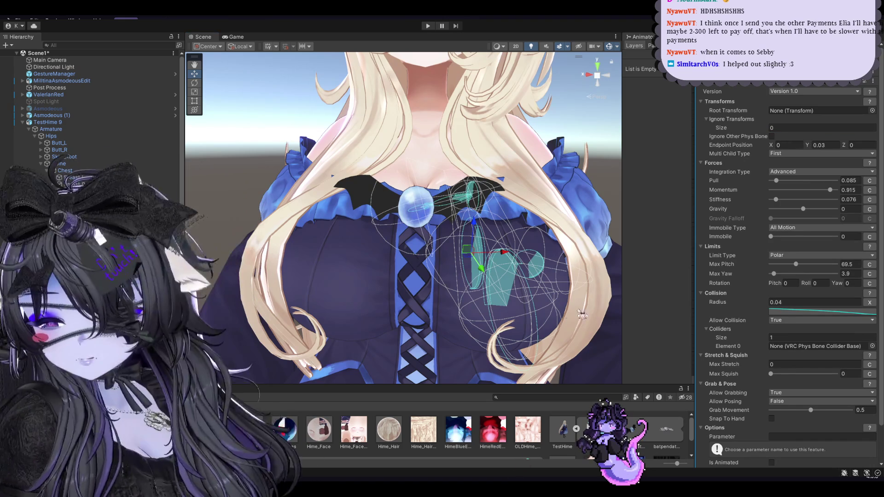
{"action": "key", "text": "ctrl+z"}
{"action": "key", "text": "ctrl+z"}
{"action": "key", "text": "ctrl+z"}
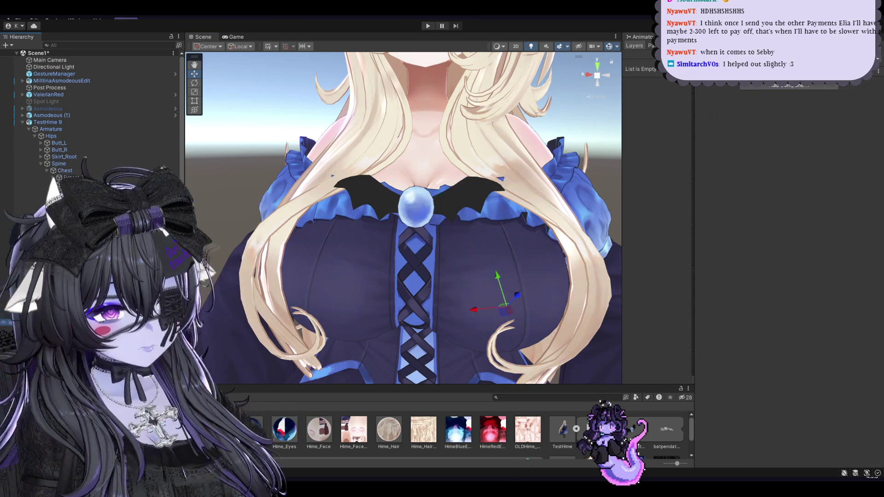
Reselect the breast bone holding the PhysBone, review its settings, and recentre the view on the avatar.
{"action": "middle_click_drag", "start_coordinate": [375, 285], "coordinate": [361, 284]}
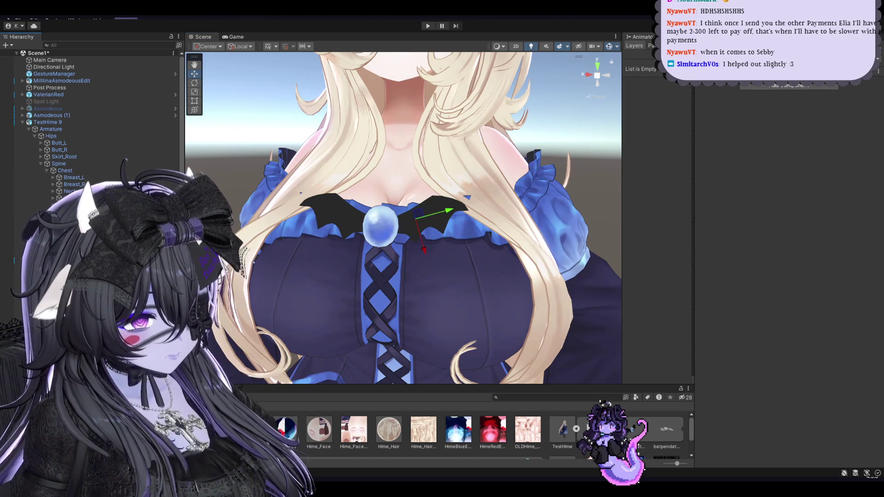
{"action": "left_click", "coordinate": [470, 327]}
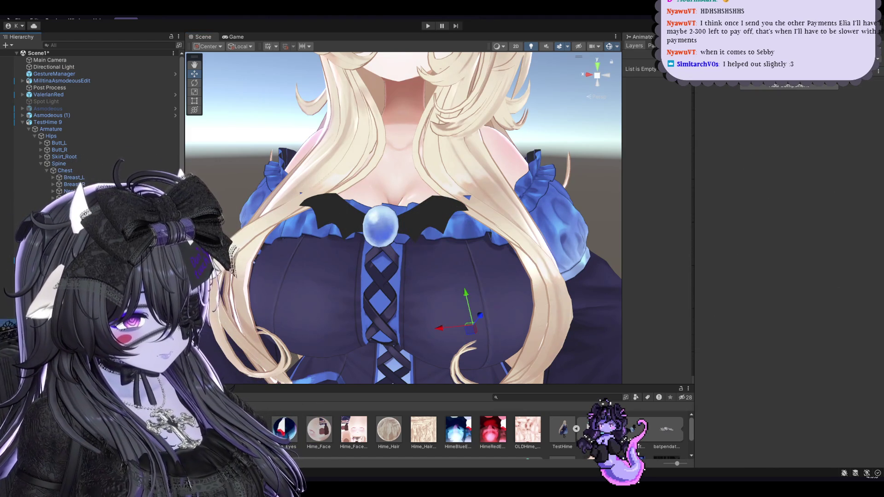
{"action": "left_click", "coordinate": [469, 304]}
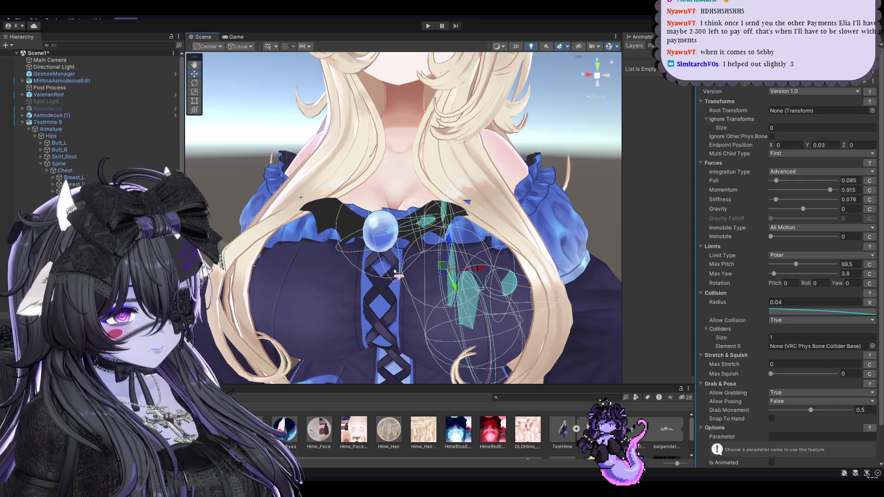
{"action": "scroll", "coordinate": [414, 313], "scroll_direction": "up", "scroll_amount": 3}
{"action": "scroll", "coordinate": [461, 350], "scroll_direction": "down", "scroll_amount": 2}
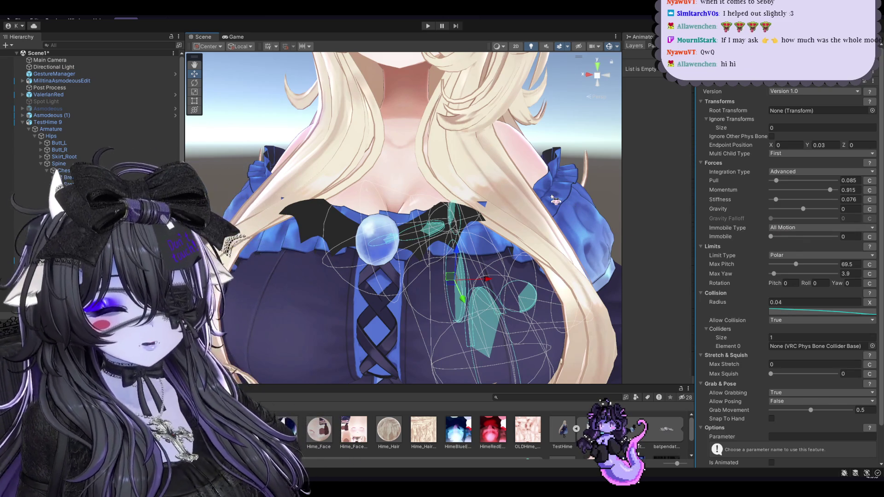
{"action": "scroll", "coordinate": [435, 145], "scroll_direction": "down", "scroll_amount": 3}
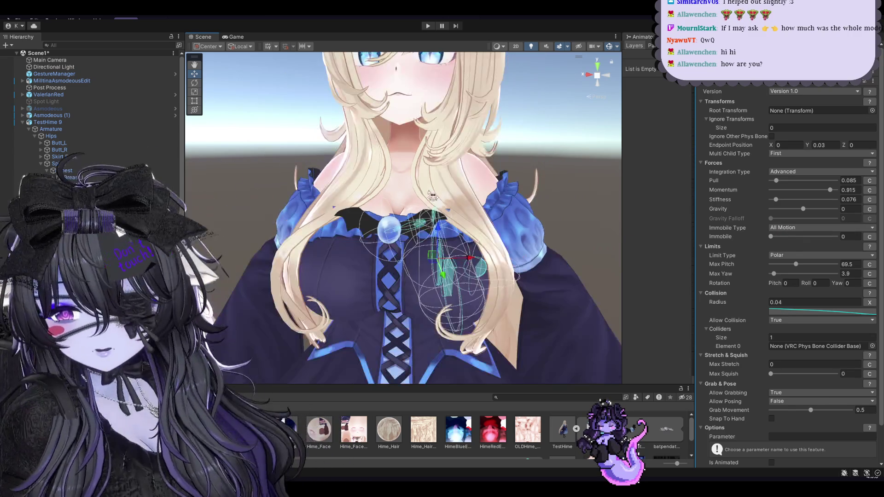
{"action": "scroll", "coordinate": [435, 145], "scroll_direction": "down", "scroll_amount": 3}
{"action": "scroll", "coordinate": [435, 145], "scroll_direction": "down", "scroll_amount": 2}
{"action": "scroll", "coordinate": [435, 145], "scroll_direction": "down", "scroll_amount": 3}
{"action": "scroll", "coordinate": [435, 145], "scroll_direction": "down", "scroll_amount": 2}
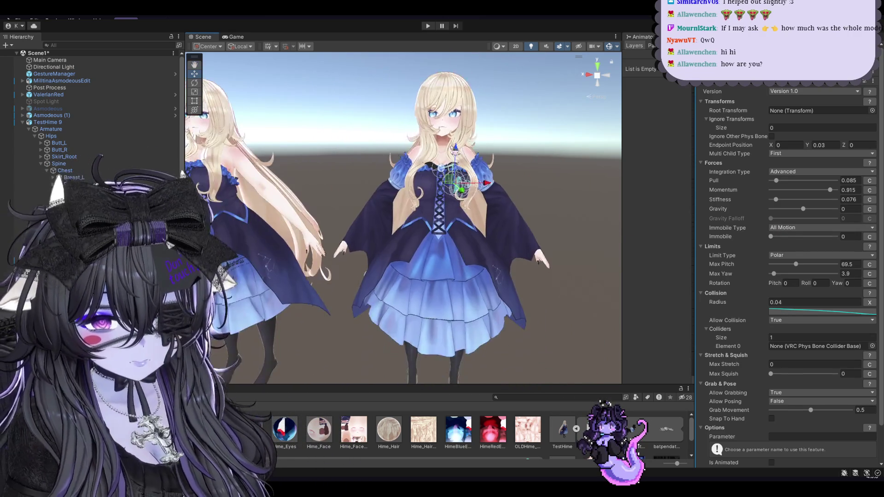
{"action": "scroll", "coordinate": [435, 145], "scroll_direction": "down", "scroll_amount": 2}
{"action": "scroll", "coordinate": [544, 228], "scroll_direction": "down", "scroll_amount": 1}
{"action": "middle_click_drag", "start_coordinate": [544, 229], "coordinate": [376, 231]}
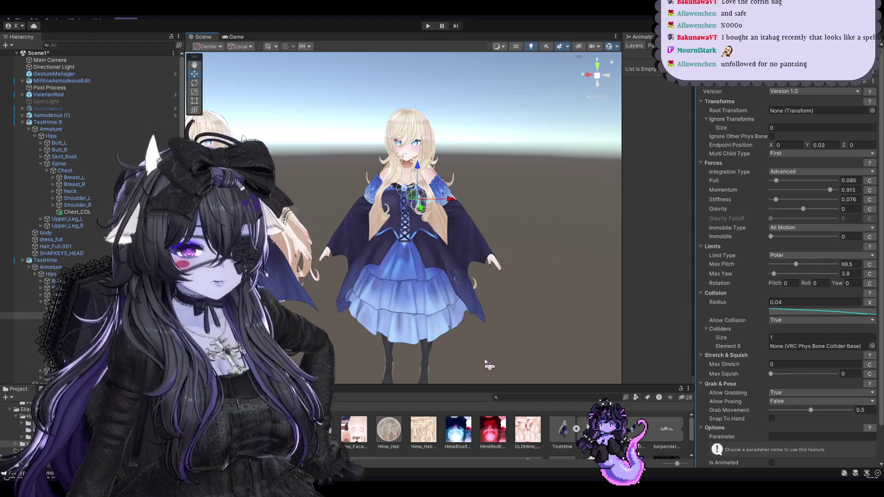
Enter play mode with Ctrl+P and select TestHime to show its VRC Avatar Descriptor.
{"action": "scroll", "coordinate": [441, 288], "scroll_direction": "up", "scroll_amount": 2}
{"action": "scroll", "coordinate": [447, 285], "scroll_direction": "up", "scroll_amount": 3}
{"action": "scroll", "coordinate": [461, 280], "scroll_direction": "up", "scroll_amount": 5}
{"action": "scroll", "coordinate": [461, 280], "scroll_direction": "up", "scroll_amount": 2}
{"action": "scroll", "coordinate": [459, 249], "scroll_direction": "up", "scroll_amount": 2}
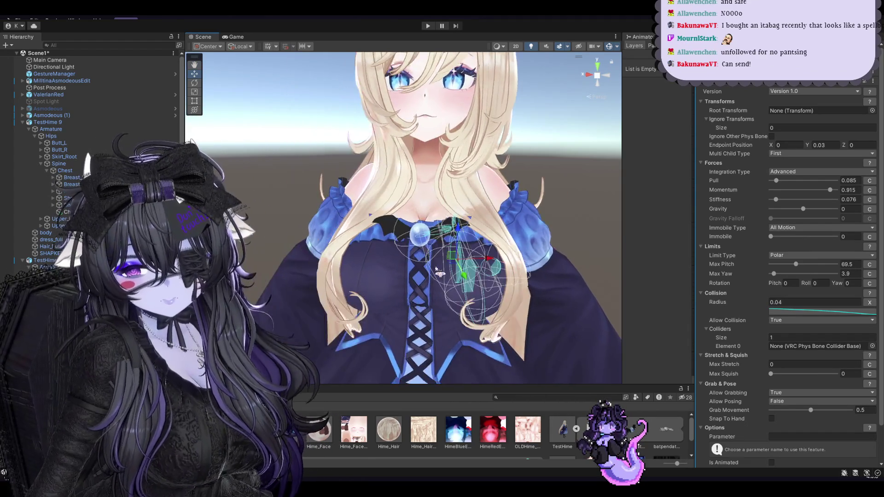
{"action": "scroll", "coordinate": [453, 201], "scroll_direction": "up", "scroll_amount": 2}
{"action": "key", "text": "ctrl+p"}
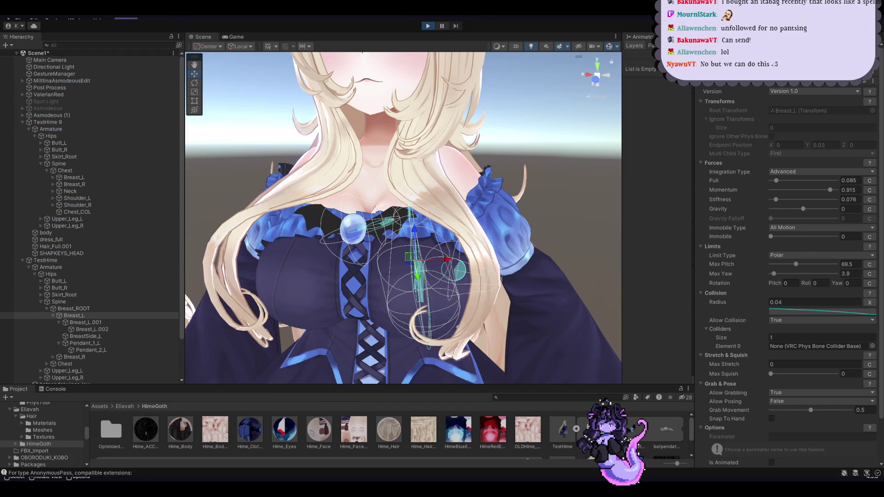
{"action": "left_click", "coordinate": [18, 260]}
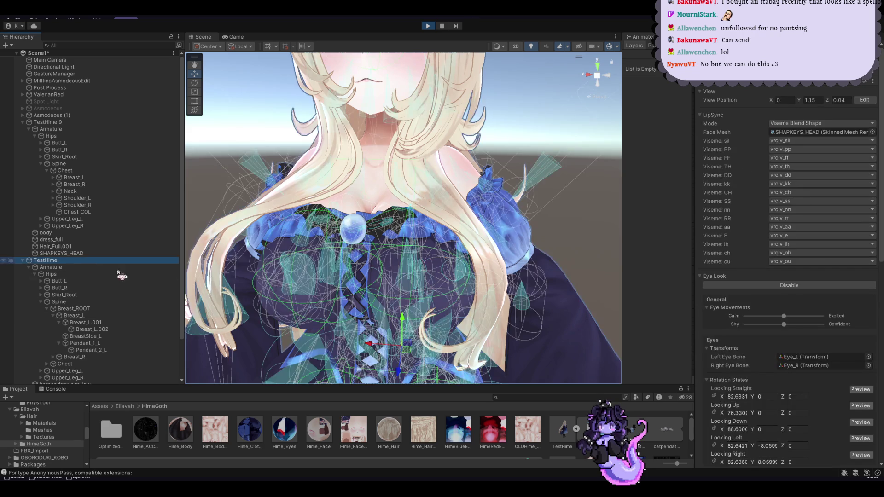
Drag the avatar during play to swing the pendant, stop playing, and switch to Blender.
{"action": "mouse_move", "coordinate": [411, 340]}
{"action": "left_mouse_down"}
{"action": "mouse_move", "coordinate": [421, 315]}
{"action": "mouse_move", "coordinate": [435, 321]}
{"action": "mouse_move", "coordinate": [439, 353]}
{"action": "mouse_move", "coordinate": [421, 353]}
{"action": "left_mouse_up"}
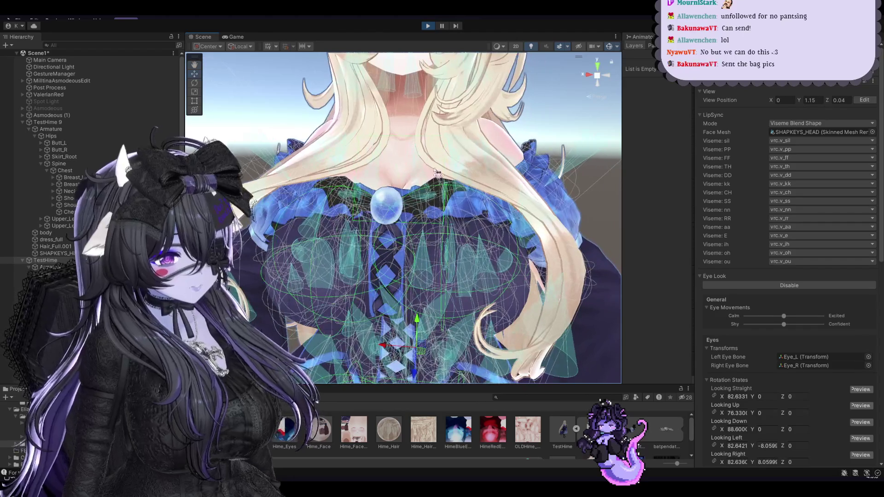
{"action": "key", "text": "ctrl+z"}
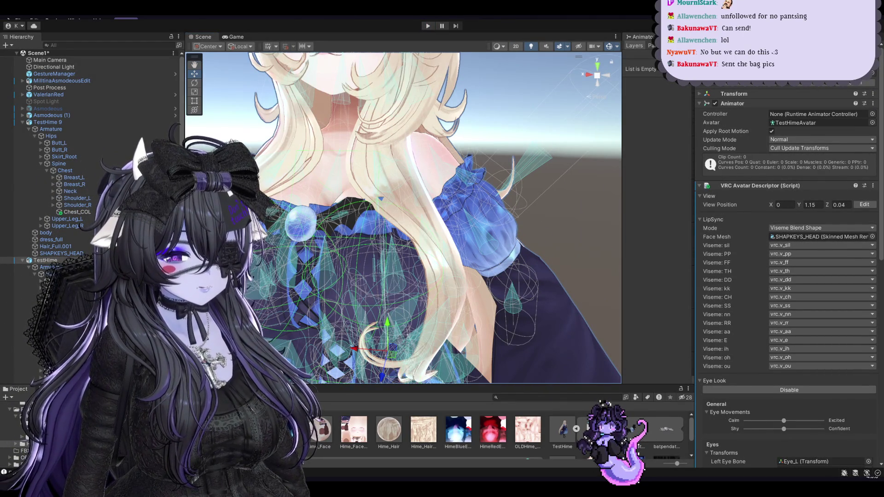
{"action": "key", "text": "alt+Tab"}
{"action": "scroll", "coordinate": [341, 230], "scroll_direction": "up", "scroll_amount": 5}
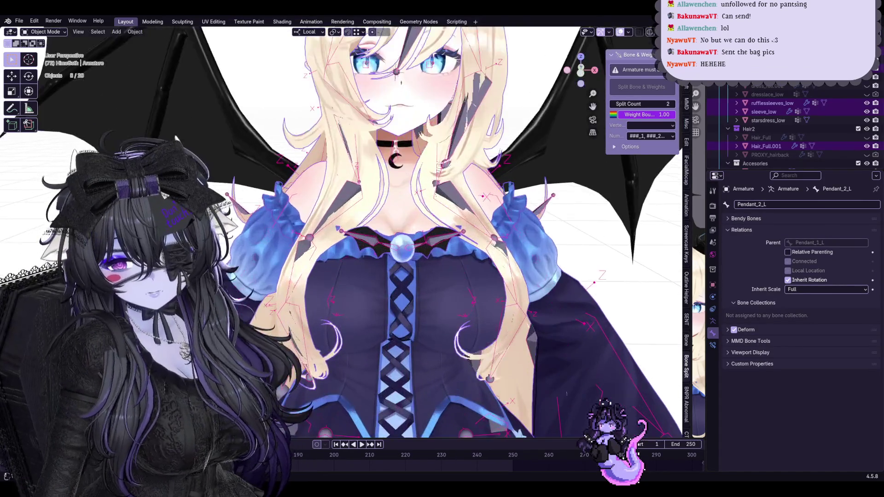
Put the bat pendant mesh into Weight Paint mode with the Chest vertex group active.
{"action": "left_click", "coordinate": [402, 248]}
{"action": "scroll", "coordinate": [406, 258], "scroll_direction": "up", "scroll_amount": 3}
{"action": "key", "text": "Tab"}
{"action": "mouse_move", "coordinate": [432, 240]}
{"action": "middle_mouse_down"}
{"action": "mouse_move", "coordinate": [459, 256]}
{"action": "mouse_move", "coordinate": [322, 207]}
{"action": "middle_mouse_up"}
{"action": "key", "text": "Tab"}
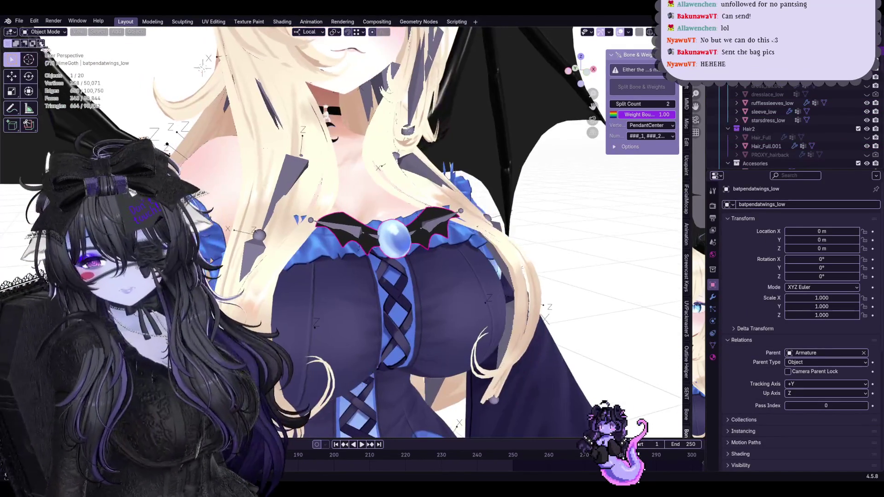
{"action": "left_click", "coordinate": [46, 32]}
{"action": "left_click", "coordinate": [48, 79]}
{"action": "middle_click_drag", "start_coordinate": [433, 221], "coordinate": [465, 244]}
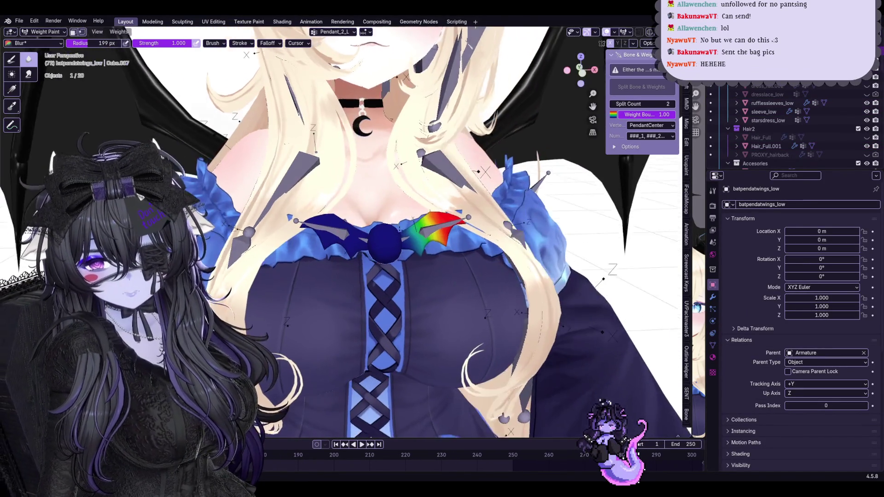
{"action": "left_click", "coordinate": [713, 344]}
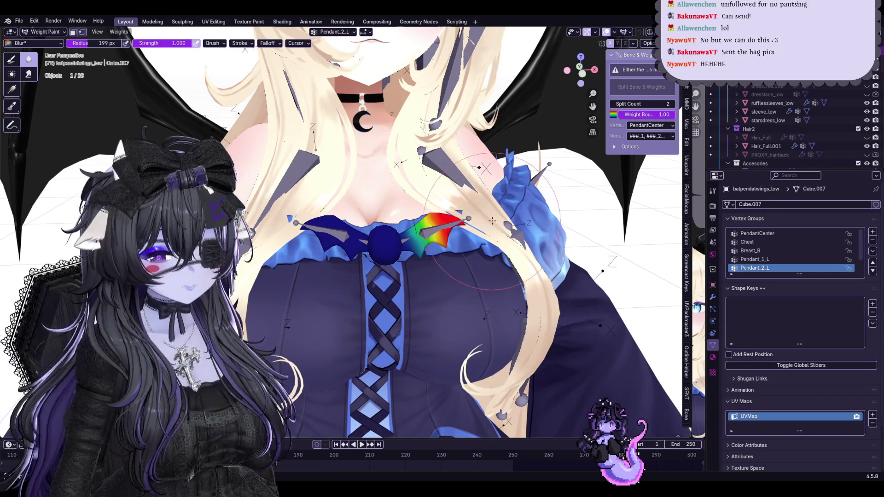
{"action": "left_click", "coordinate": [783, 242]}
{"action": "mouse_move", "coordinate": [460, 230]}
{"action": "middle_mouse_down"}
{"action": "mouse_move", "coordinate": [483, 240]}
{"action": "mouse_move", "coordinate": [476, 216]}
{"action": "middle_mouse_up"}
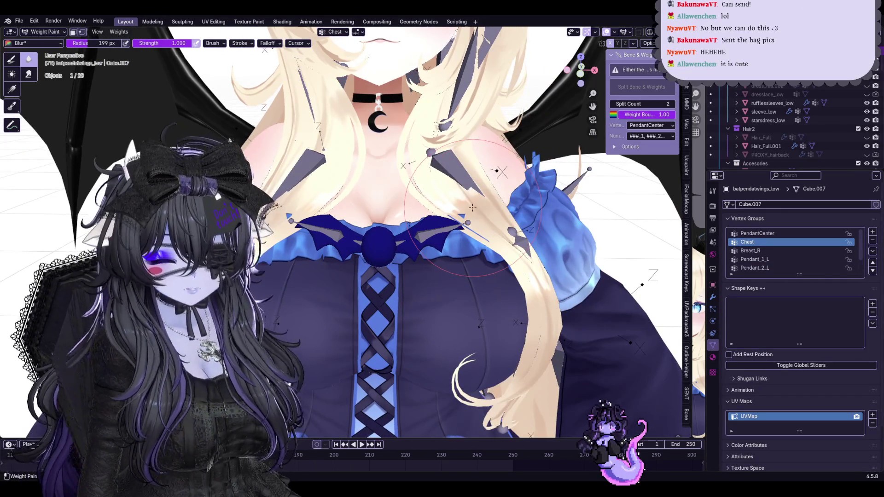
Paint the pendant's wings and centre gem into Chest with Draw, then return to Object Mode.
{"action": "key", "text": "1"}
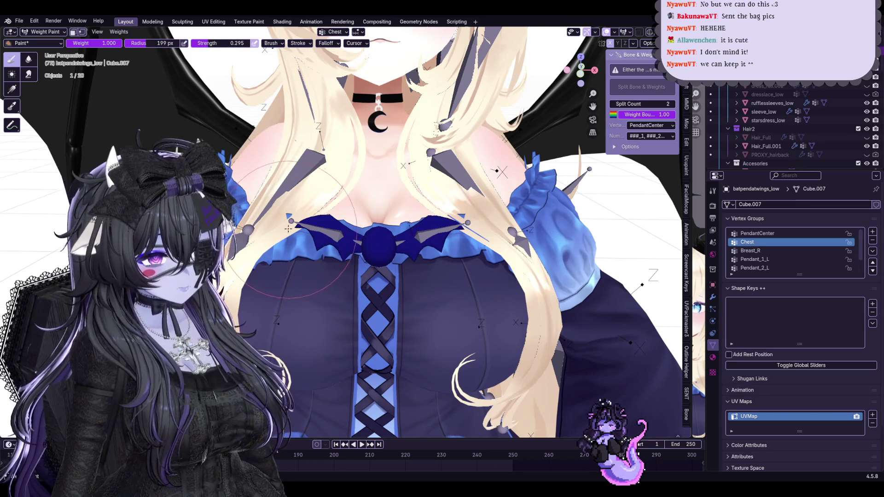
{"action": "left_click_drag", "start_coordinate": [289, 227], "coordinate": [456, 258]}
{"action": "key", "text": "ctrl+z"}
{"action": "left_click_drag", "start_coordinate": [392, 251], "coordinate": [388, 274]}
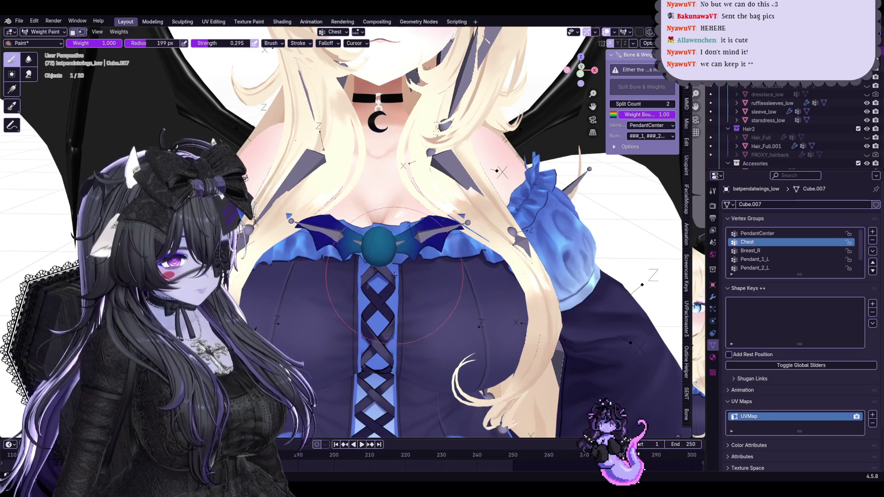
{"action": "mouse_move", "coordinate": [301, 222]}
{"action": "left_mouse_down"}
{"action": "mouse_move", "coordinate": [409, 240]}
{"action": "mouse_move", "coordinate": [393, 273]}
{"action": "left_mouse_up"}
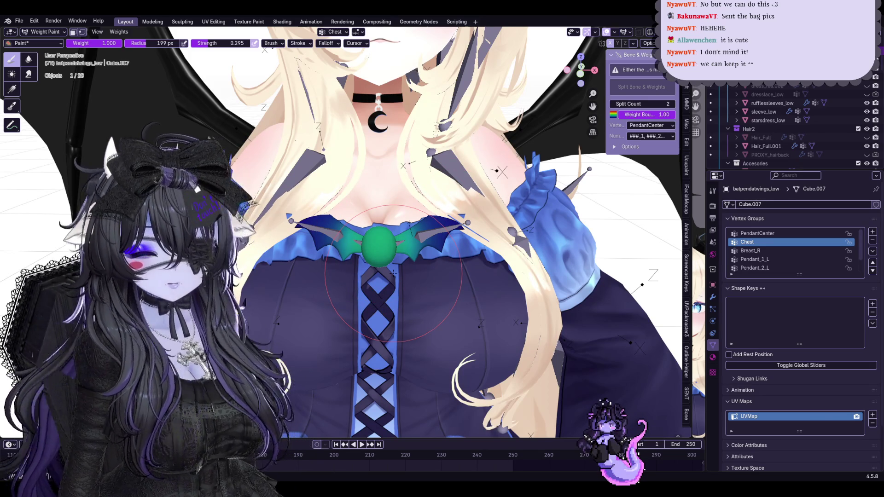
{"action": "left_click", "coordinate": [27, 61]}
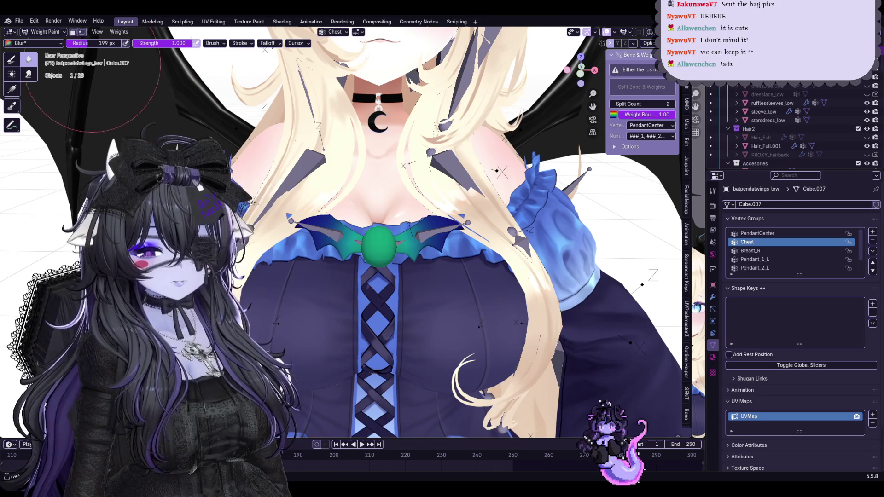
{"action": "key", "text": "ctrl+Tab"}
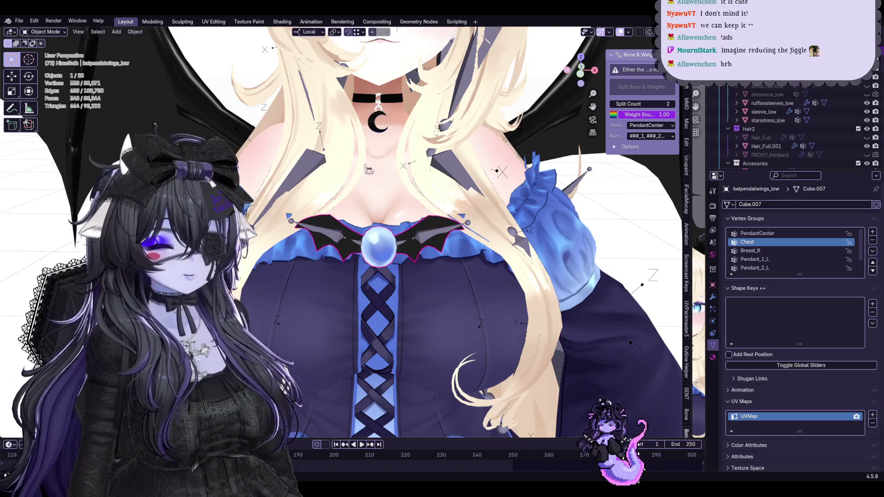
Select the armature and save Start10Hime.blend.
{"action": "scroll", "coordinate": [402, 222], "scroll_direction": "down", "scroll_amount": 6}
{"action": "left_click", "coordinate": [478, 253]}
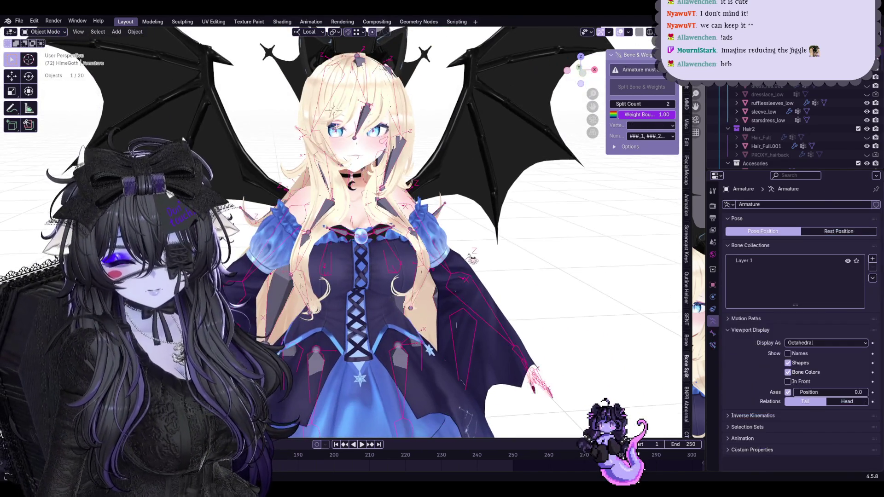
{"action": "key", "text": "ctrl+s"}
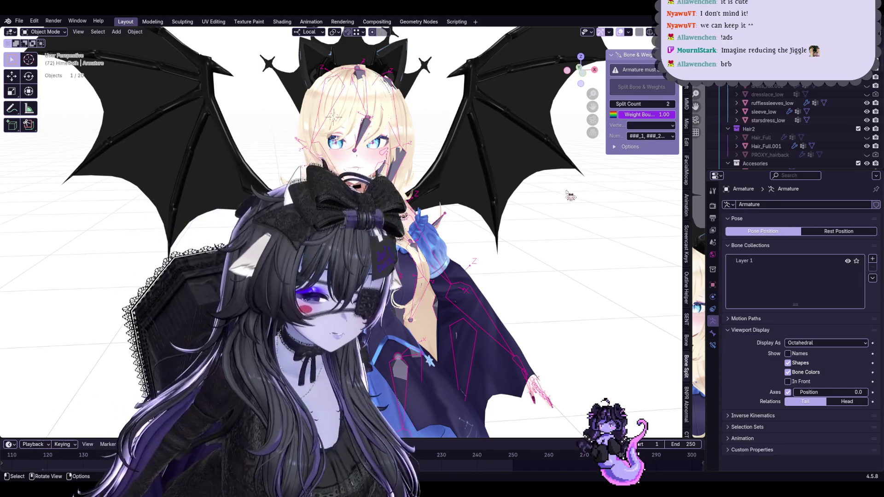
{"action": "scroll", "coordinate": [506, 161], "scroll_direction": "up", "scroll_amount": 5}
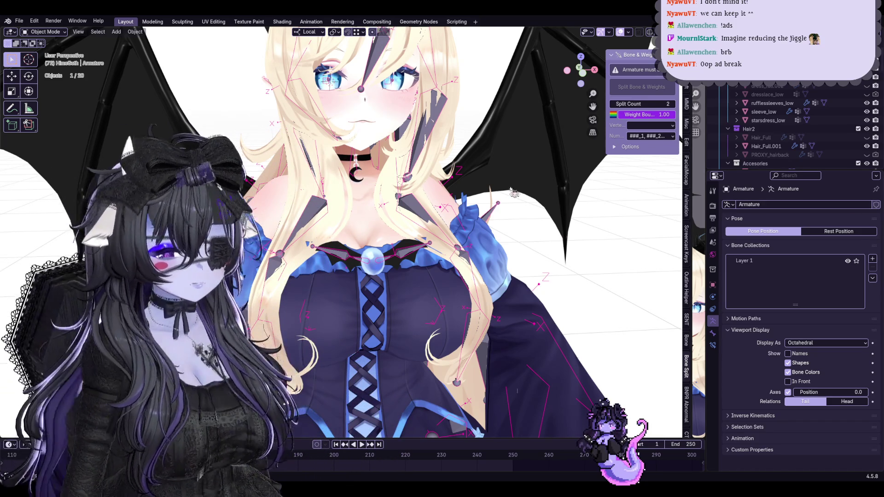
Shift-select Hair_Full.001, SHAPKEYS_HEAD, the body, batpendatwings_low and sleeve_low.
{"action": "left_click", "coordinate": [410, 110]}
{"action": "middle_click_drag", "start_coordinate": [409, 111], "coordinate": [426, 175]}
{"action": "left_click", "coordinate": [377, 273], "text": "shift"}
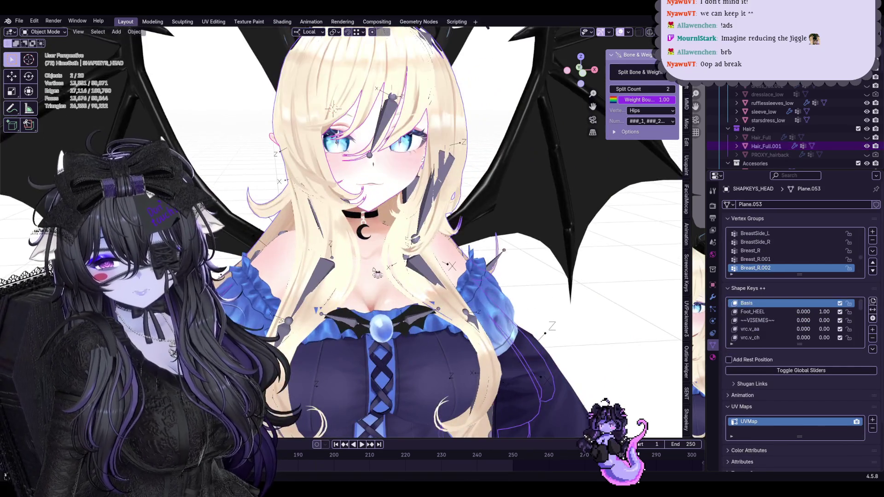
{"action": "left_click", "coordinate": [377, 272], "text": "shift"}
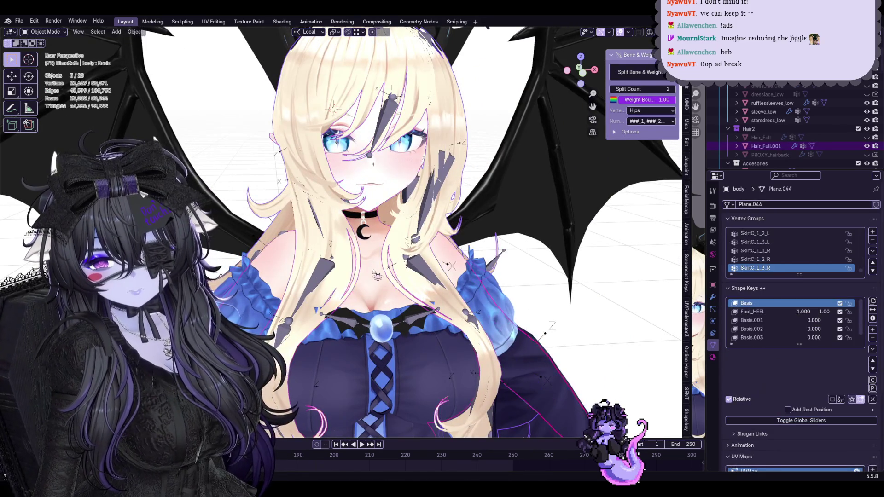
{"action": "scroll", "coordinate": [479, 326], "scroll_direction": "up", "scroll_amount": 2}
{"action": "scroll", "coordinate": [479, 326], "scroll_direction": "down", "scroll_amount": 3}
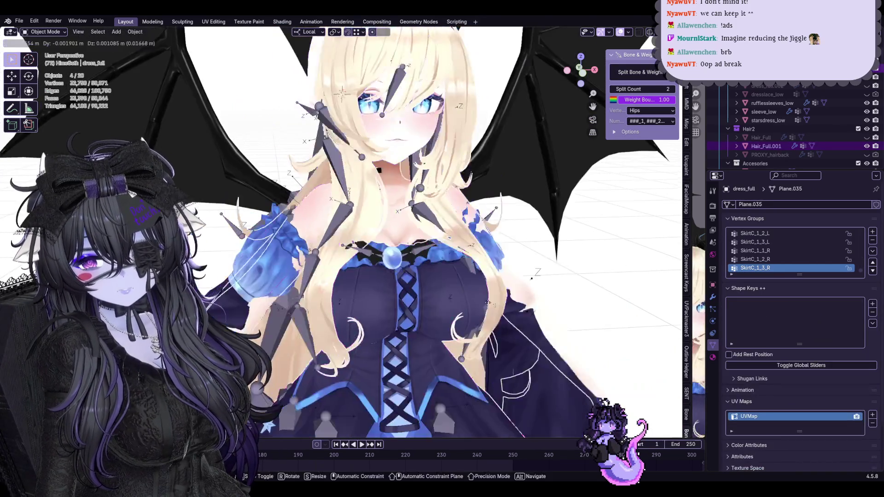
{"action": "scroll", "coordinate": [417, 280], "scroll_direction": "up", "scroll_amount": 2}
{"action": "left_click", "coordinate": [417, 280], "text": "shift"}
{"action": "scroll", "coordinate": [416, 280], "scroll_direction": "down", "scroll_amount": 2}
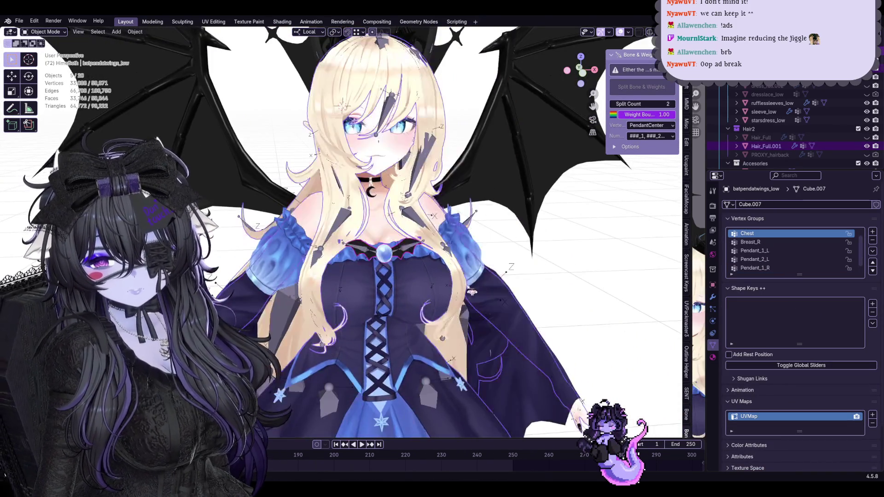
{"action": "scroll", "coordinate": [416, 280], "scroll_direction": "down", "scroll_amount": 2}
{"action": "mouse_move", "coordinate": [417, 280]}
{"action": "middle_mouse_down", "text": "shift"}
{"action": "mouse_move", "coordinate": [409, 202]}
{"action": "mouse_move", "coordinate": [474, 241]}
{"action": "middle_mouse_up", "text": "shift"}
{"action": "scroll", "coordinate": [409, 203], "scroll_direction": "down", "scroll_amount": 2}
{"action": "scroll", "coordinate": [475, 240], "scroll_direction": "up", "scroll_amount": 2}
{"action": "left_click", "coordinate": [474, 240], "text": "shift"}
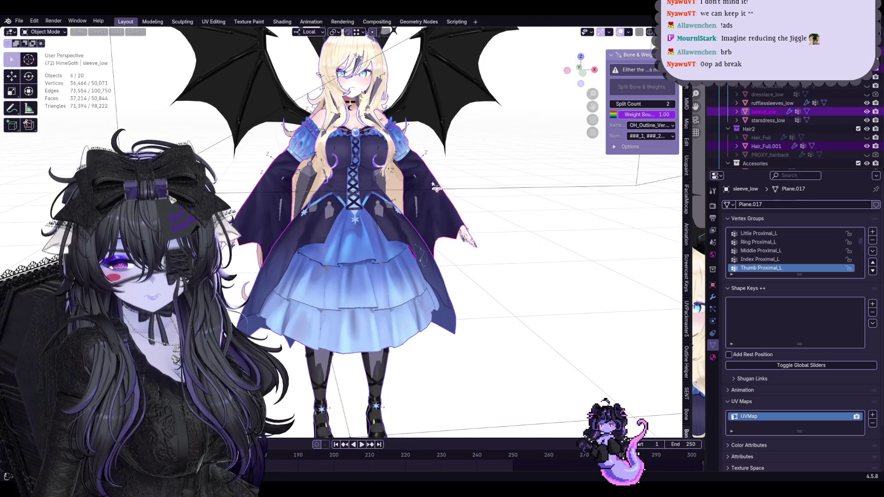
Add rufflessleeves_low and the Armature, test-moving the selection with G and cancelling each time.
{"action": "key", "text": "g"}
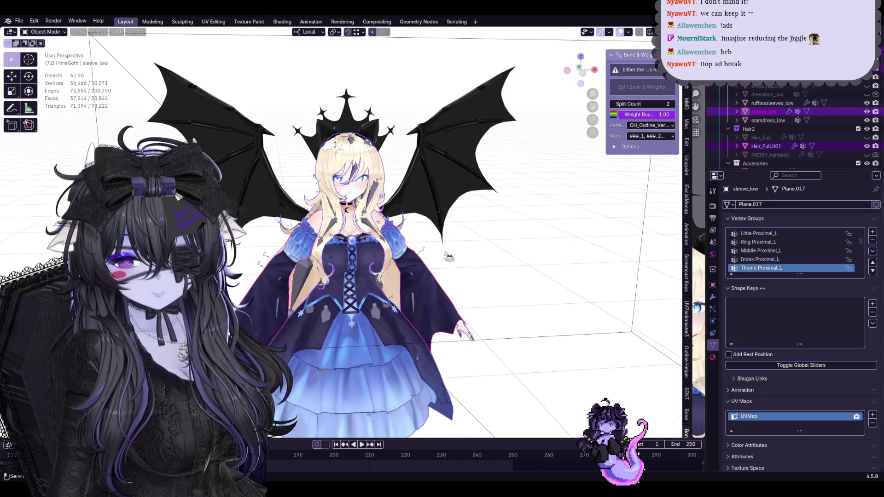
{"action": "scroll", "coordinate": [444, 260], "scroll_direction": "up", "scroll_amount": 4}
{"action": "left_click", "coordinate": [427, 235]}
{"action": "key", "text": "g"}
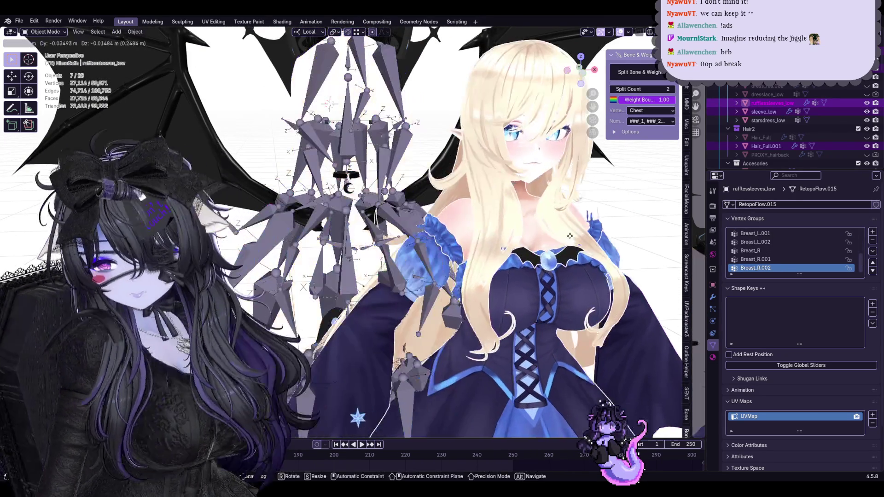
{"action": "scroll", "coordinate": [556, 233], "scroll_direction": "down", "scroll_amount": 5, "text": "alt"}
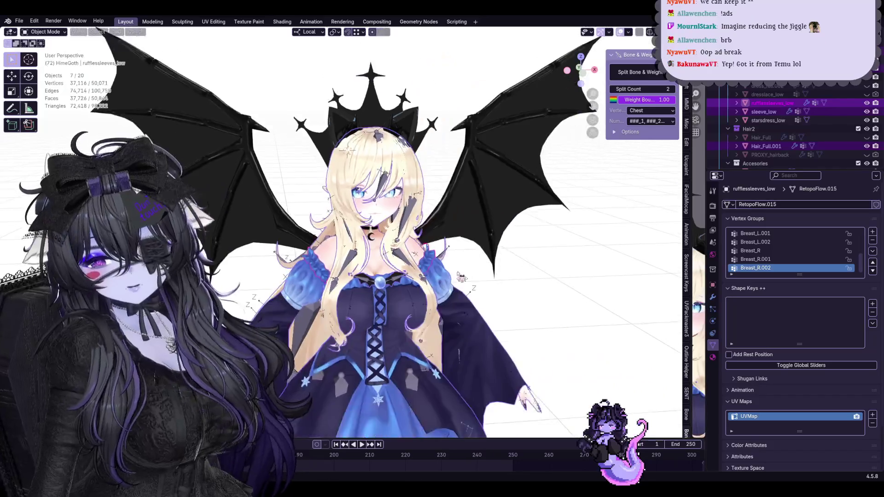
{"action": "scroll", "coordinate": [599, 207], "scroll_direction": "down", "scroll_amount": 3, "text": "alt"}
{"action": "key", "text": "Escape"}
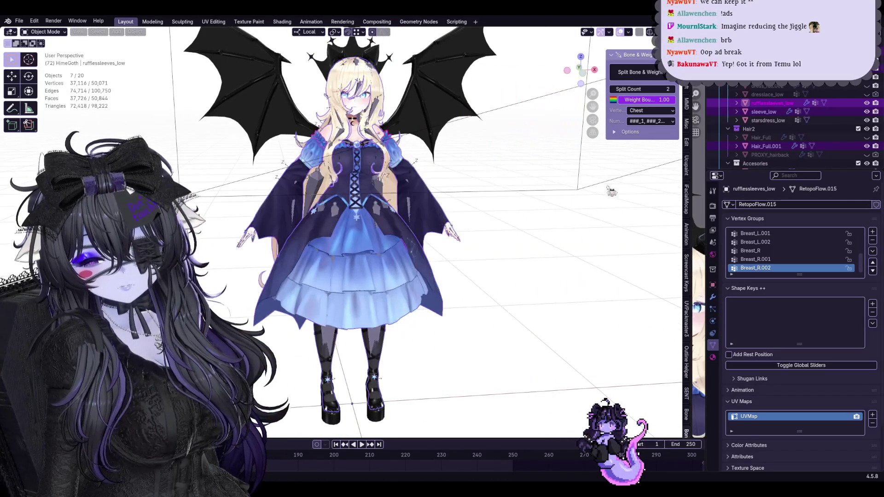
{"action": "left_click", "coordinate": [378, 339], "text": "shift"}
{"action": "key", "text": "g"}
{"action": "key", "text": "Escape"}
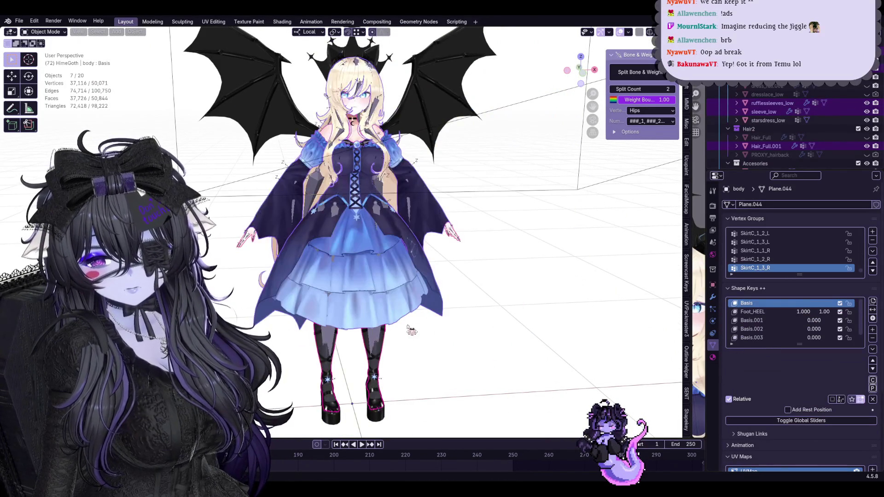
{"action": "key", "text": "g"}
{"action": "key", "text": "Escape"}
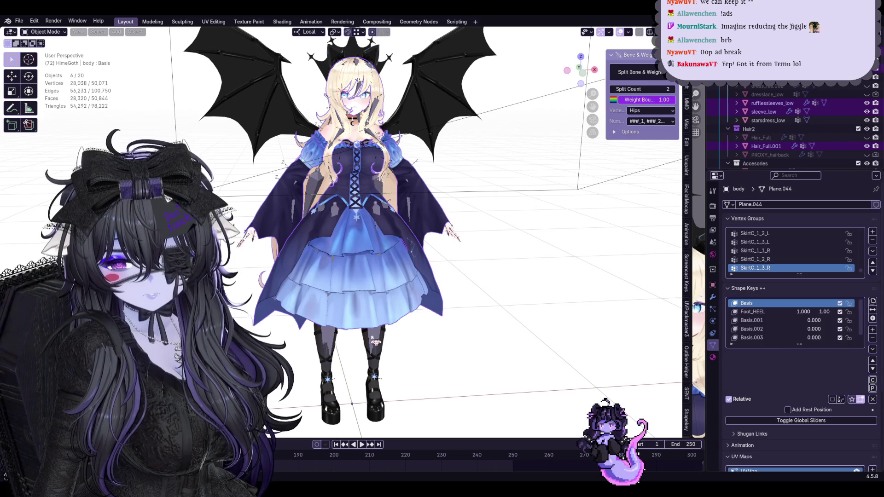
{"action": "left_click", "coordinate": [383, 334], "text": "shift"}
{"action": "key", "text": "g"}
{"action": "key", "text": "Escape"}
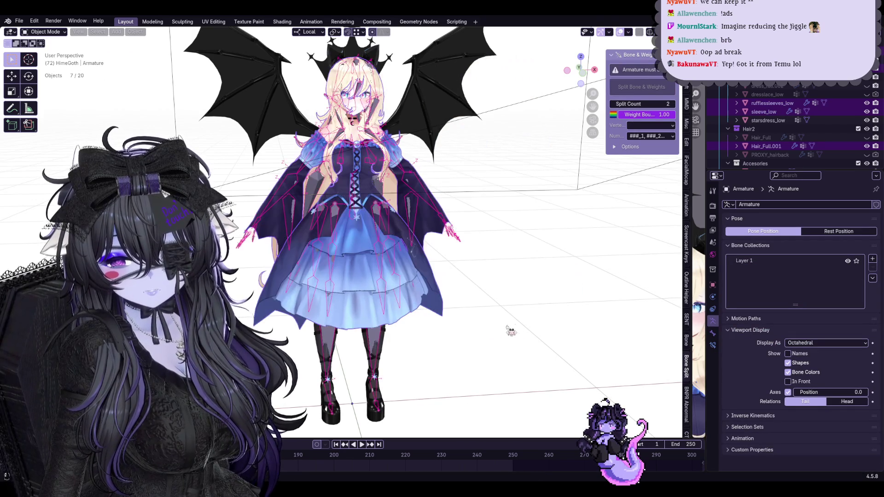
Add the body mesh back to the selection, open File > Export, and switch to Unity.
{"action": "middle_click_drag", "start_coordinate": [337, 352], "coordinate": [343, 276], "text": "shift"}
{"action": "scroll", "coordinate": [345, 279], "scroll_direction": "up", "scroll_amount": 3}
{"action": "left_click", "coordinate": [346, 279], "text": "shift"}
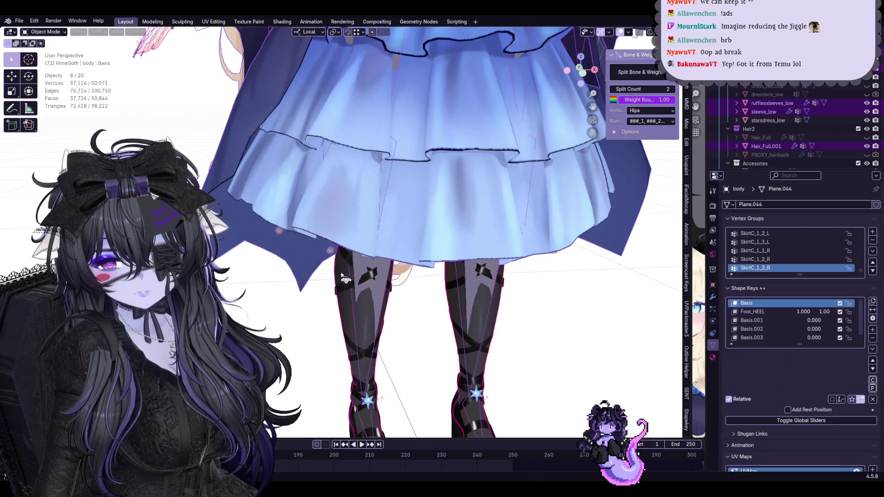
{"action": "scroll", "coordinate": [434, 284], "scroll_direction": "down", "scroll_amount": 3}
{"action": "left_click", "coordinate": [19, 21]}
{"action": "mouse_move", "coordinate": [42, 151]}
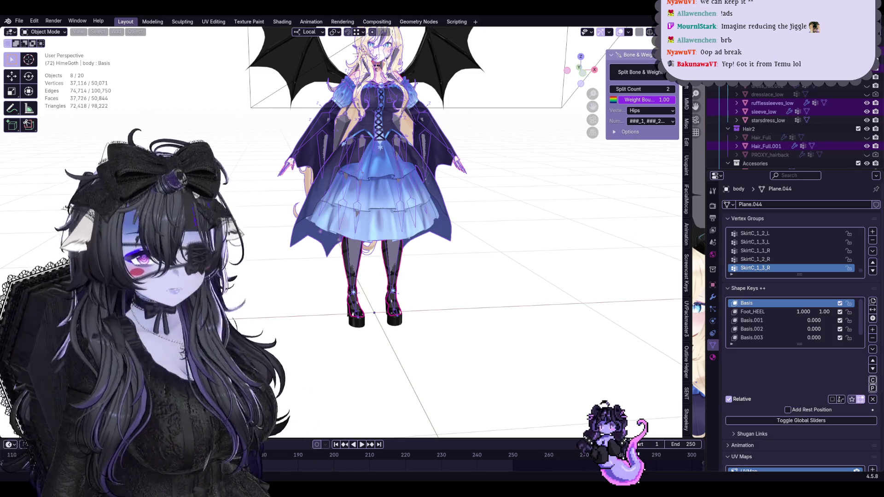
{"action": "key", "text": "alt+Tab"}
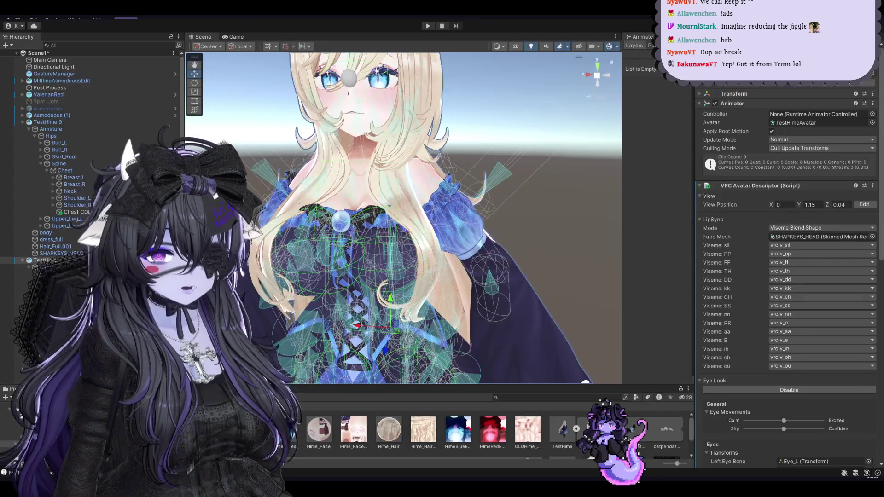
Clear the scene selection and inspect the GestureManager's settings in the Inspector.
{"action": "scroll", "coordinate": [571, 272], "scroll_direction": "down", "scroll_amount": 6}
{"action": "left_click", "coordinate": [571, 271]}
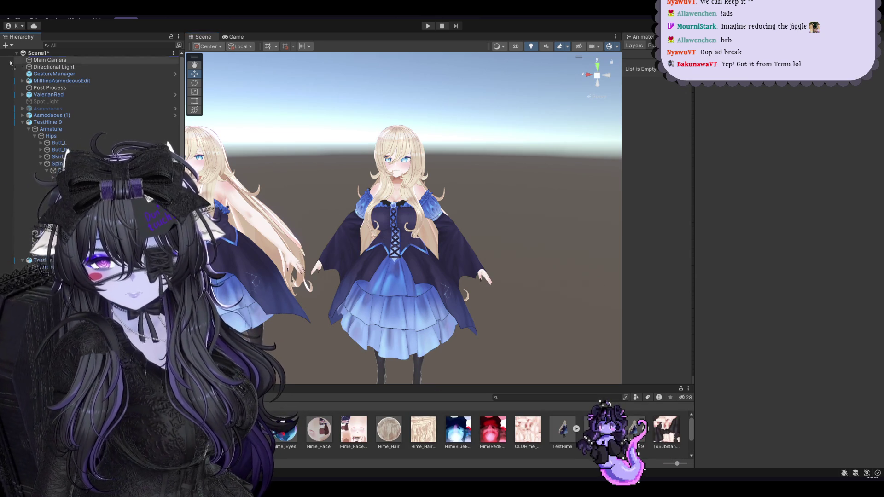
{"action": "scroll", "coordinate": [332, 309], "scroll_direction": "down", "scroll_amount": 5}
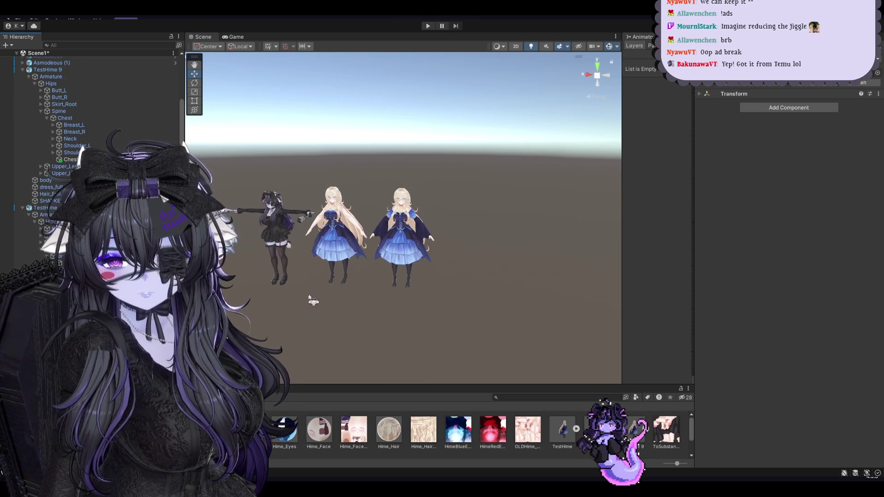
{"action": "scroll", "coordinate": [320, 307], "scroll_direction": "down", "scroll_amount": 1}
{"action": "left_click", "coordinate": [449, 276]}
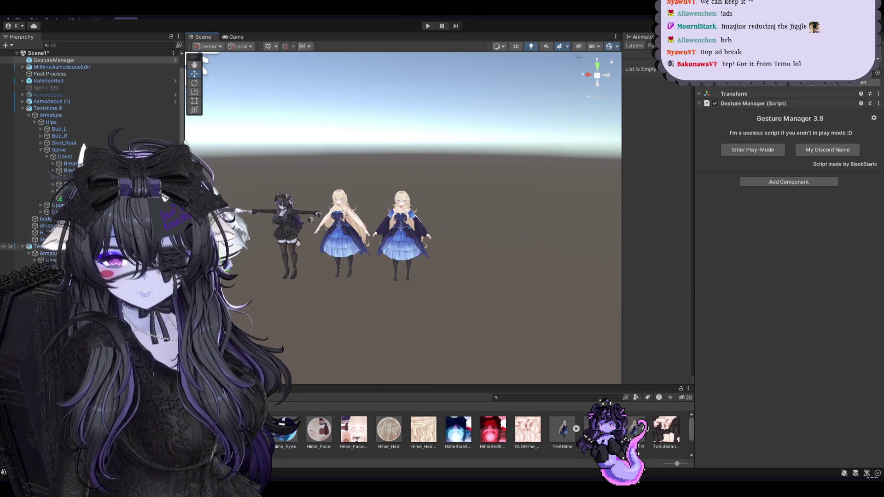
{"action": "scroll", "coordinate": [92, 138], "scroll_direction": "down", "scroll_amount": 2}
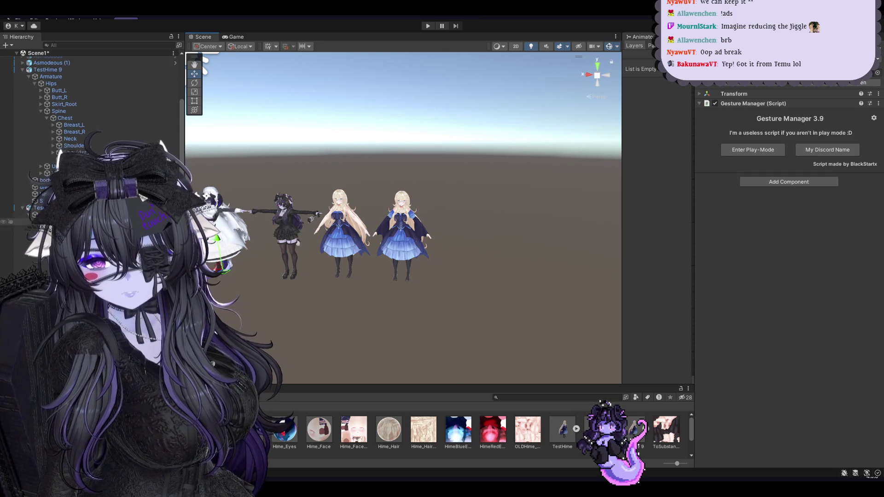
{"action": "left_click", "coordinate": [222, 223]}
Place the re-imported TestHime 1 model in the Scene beside the two blue avatars.
{"action": "left_click_drag", "start_coordinate": [612, 429], "coordinate": [463, 276]}
{"action": "scroll", "coordinate": [438, 316], "scroll_direction": "up", "scroll_amount": 3}
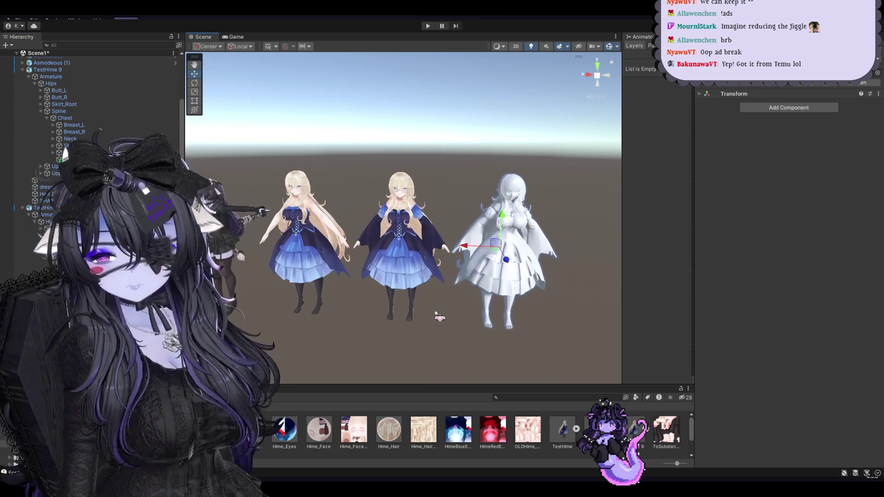
{"action": "middle_click_drag", "start_coordinate": [438, 316], "coordinate": [410, 308]}
Make TestHime 1's rig Humanoid and verify the right hand, head and jaw bone mappings.
{"action": "left_click_drag", "start_coordinate": [603, 429], "coordinate": [630, 360]}
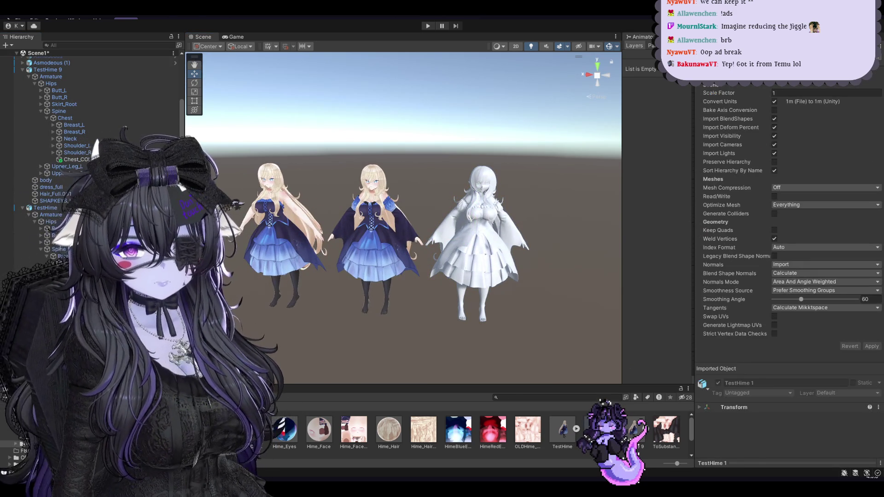
{"action": "left_click", "coordinate": [803, 73]}
{"action": "left_click", "coordinate": [815, 130]}
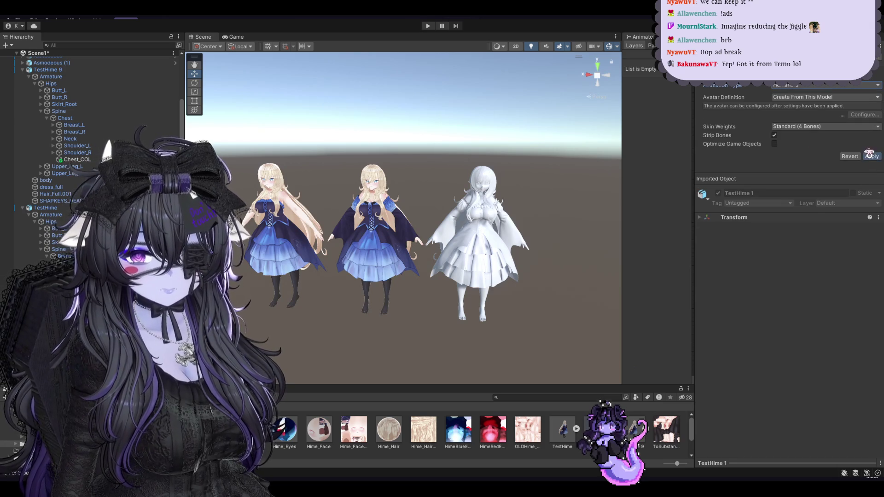
{"action": "left_click", "coordinate": [862, 115]}
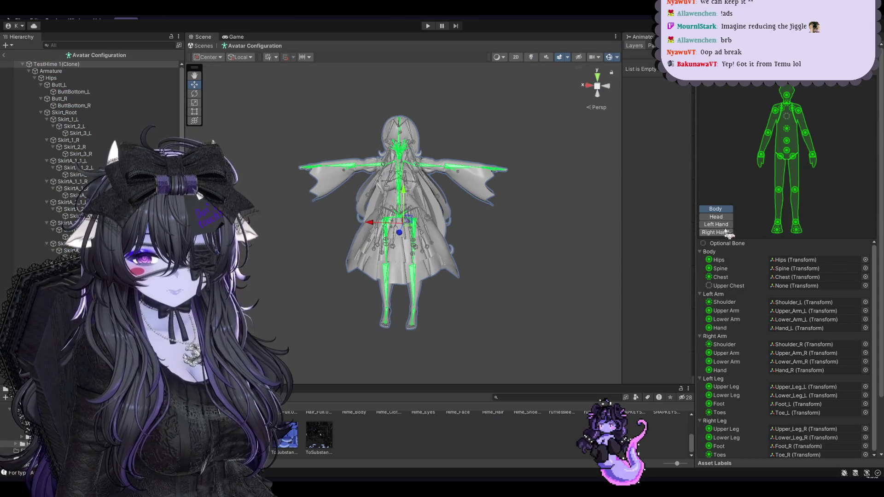
{"action": "left_click", "coordinate": [727, 232]}
{"action": "left_click", "coordinate": [716, 216]}
{"action": "left_click", "coordinate": [814, 295]}
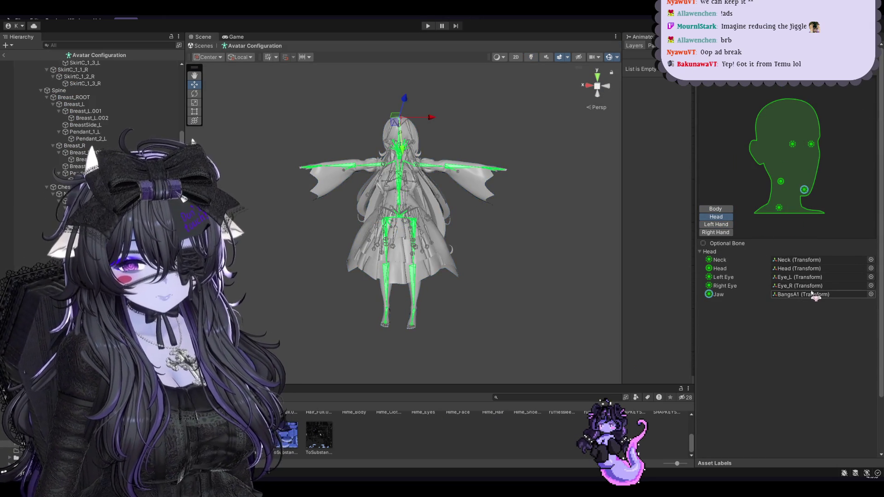
{"action": "left_click", "coordinate": [715, 208]}
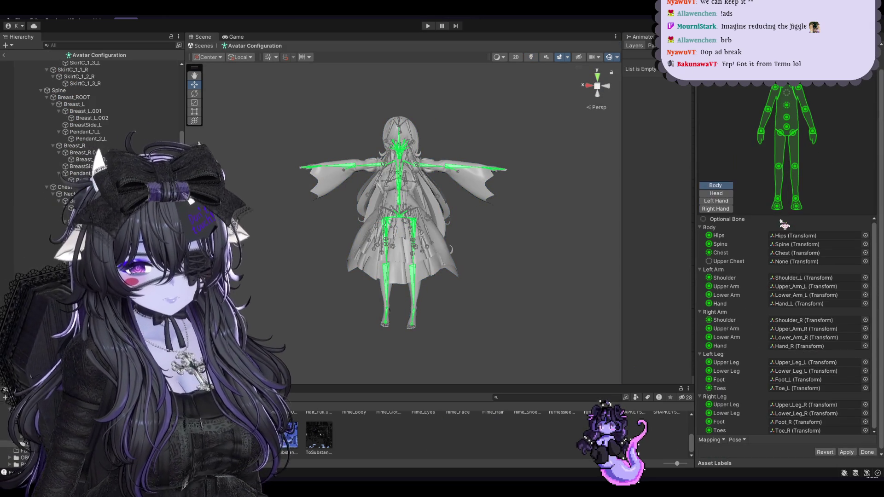
{"action": "left_click", "coordinate": [868, 452]}
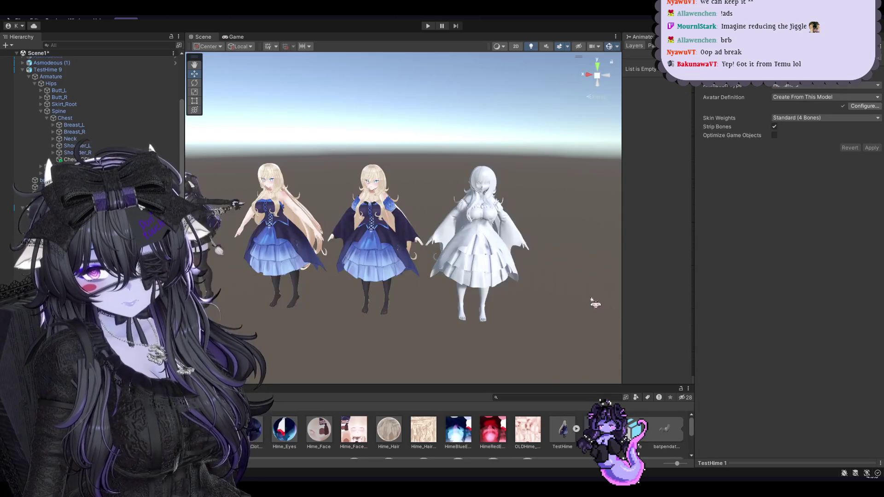
{"action": "left_click", "coordinate": [500, 268]}
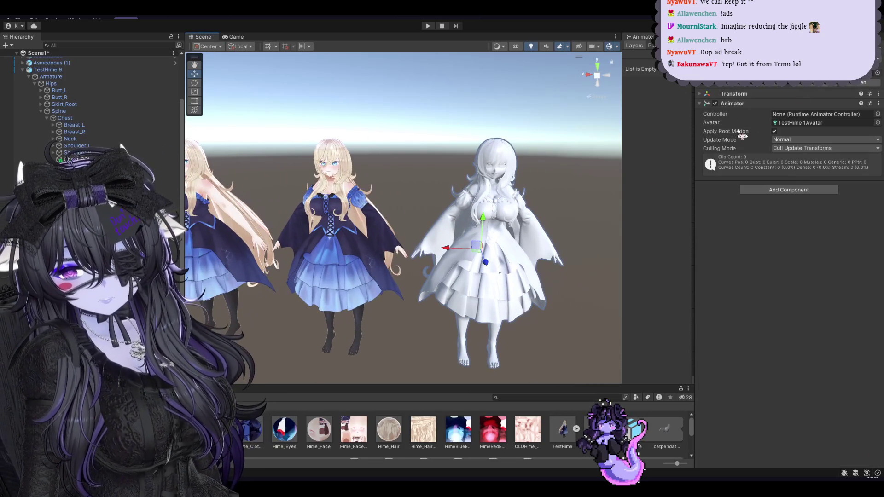
Remap TestHime 1's material slots to Hime_Body, Hime_Clothes, Hime_Eyes and Hime_Hair.
{"action": "left_click", "coordinate": [633, 428]}
{"action": "left_click", "coordinate": [859, 82]}
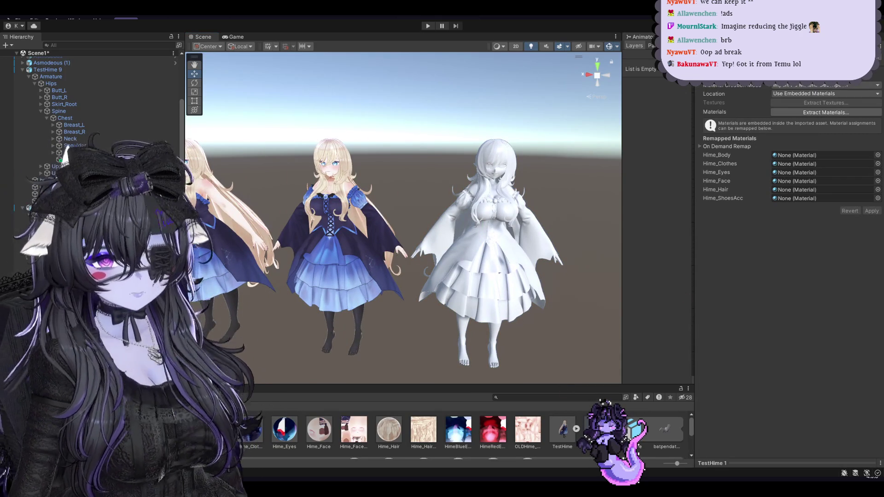
{"action": "left_click_drag", "start_coordinate": [216, 428], "coordinate": [824, 156]}
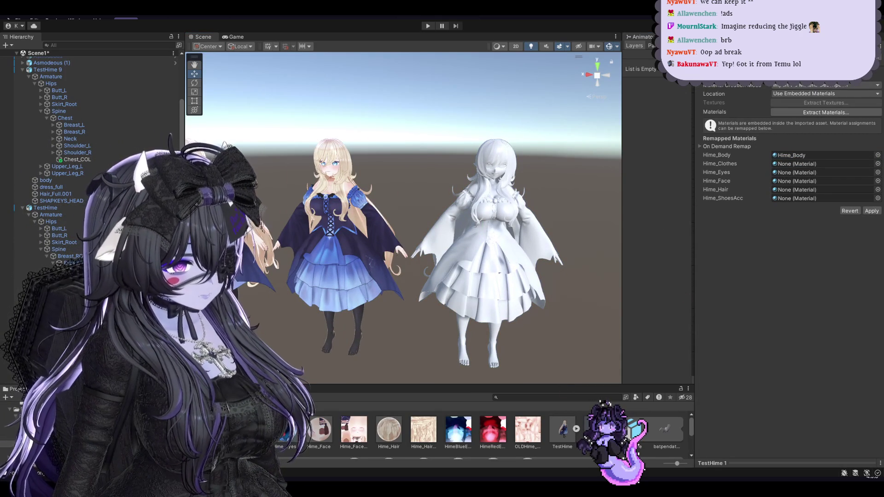
{"action": "left_click_drag", "start_coordinate": [768, 184], "coordinate": [803, 169]}
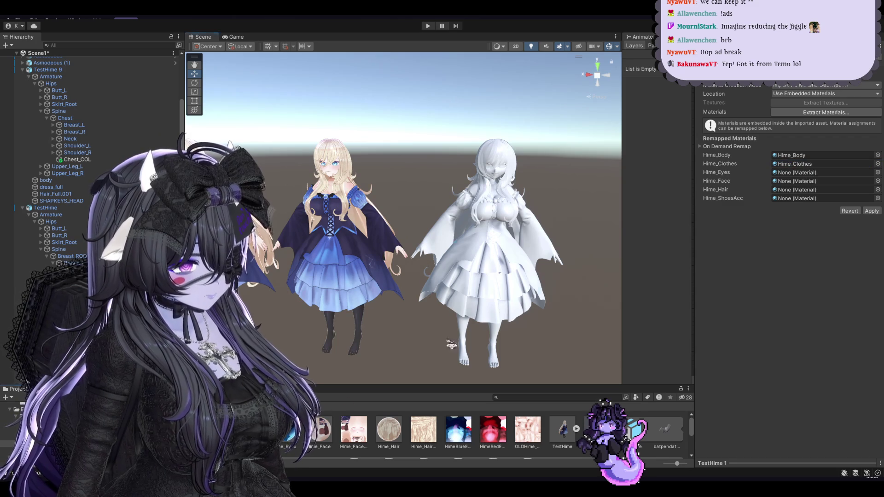
{"action": "left_click_drag", "start_coordinate": [347, 401], "coordinate": [807, 173]}
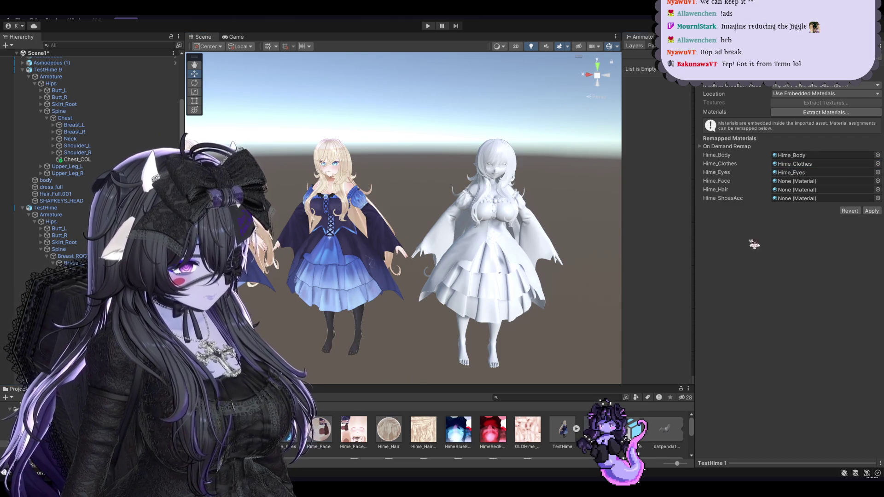
{"action": "mouse_move", "coordinate": [779, 227]}
{"action": "left_mouse_down"}
{"action": "mouse_move", "coordinate": [799, 196]}
{"action": "mouse_move", "coordinate": [819, 199]}
{"action": "left_mouse_up"}
{"action": "scroll", "coordinate": [589, 255], "scroll_direction": "up", "scroll_amount": 2}
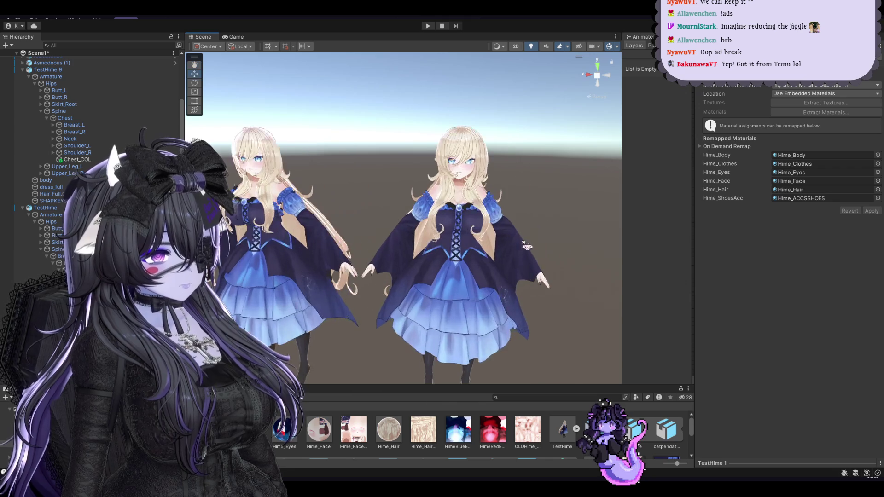
{"action": "scroll", "coordinate": [589, 255], "scroll_direction": "up", "scroll_amount": 3}
{"action": "scroll", "coordinate": [588, 255], "scroll_direction": "up", "scroll_amount": 3}
{"action": "scroll", "coordinate": [589, 255], "scroll_direction": "up", "scroll_amount": 2}
{"action": "left_click", "coordinate": [811, 86]}
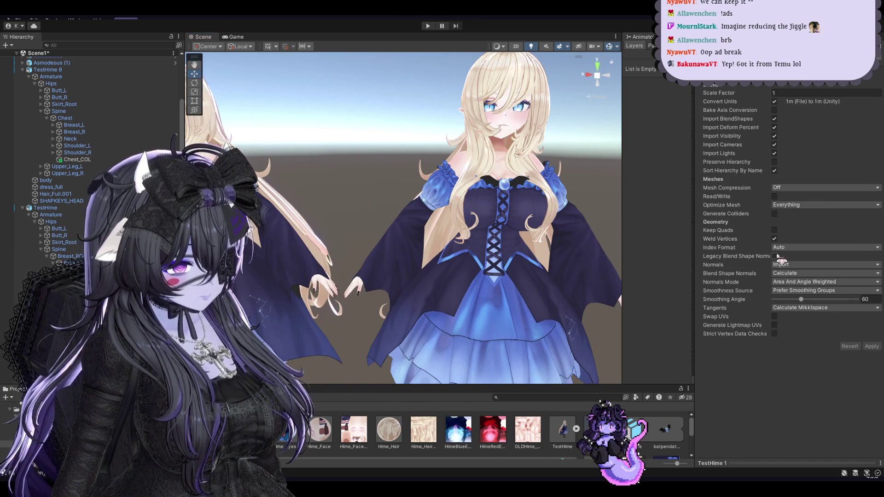
Enable Legacy Blend Shape Normals on TestHime 1, then enter play mode to test it.
{"action": "left_click", "coordinate": [775, 256]}
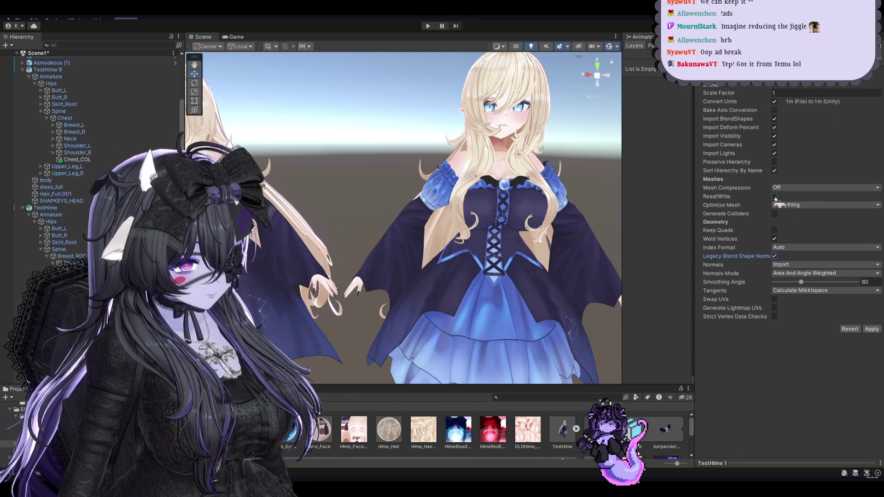
{"action": "left_click_drag", "start_coordinate": [490, 188], "coordinate": [304, 75], "text": "alt"}
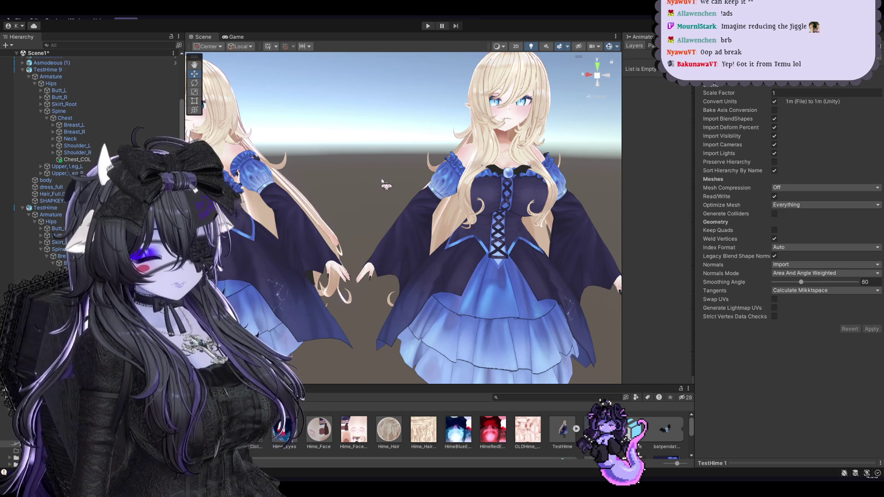
{"action": "left_click", "coordinate": [506, 228]}
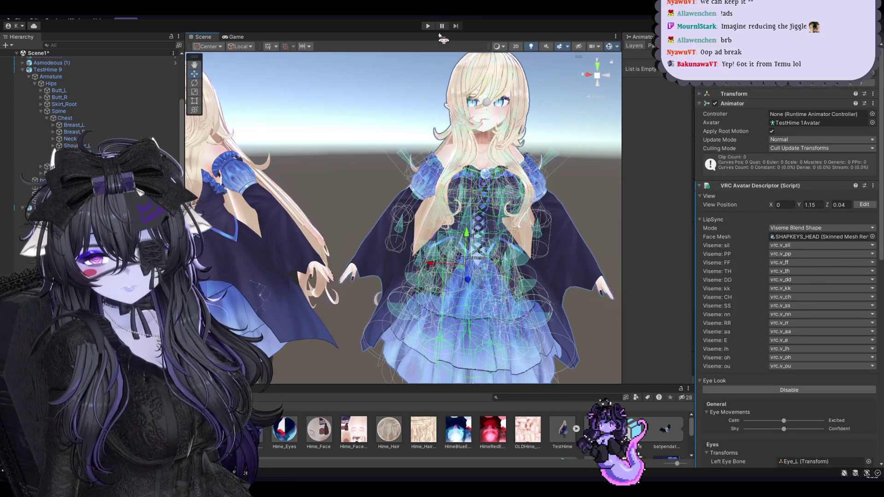
In play mode, shift the avatar left and zoom in on its chest to check jiggle physics.
{"action": "key", "text": "ctrl+p"}
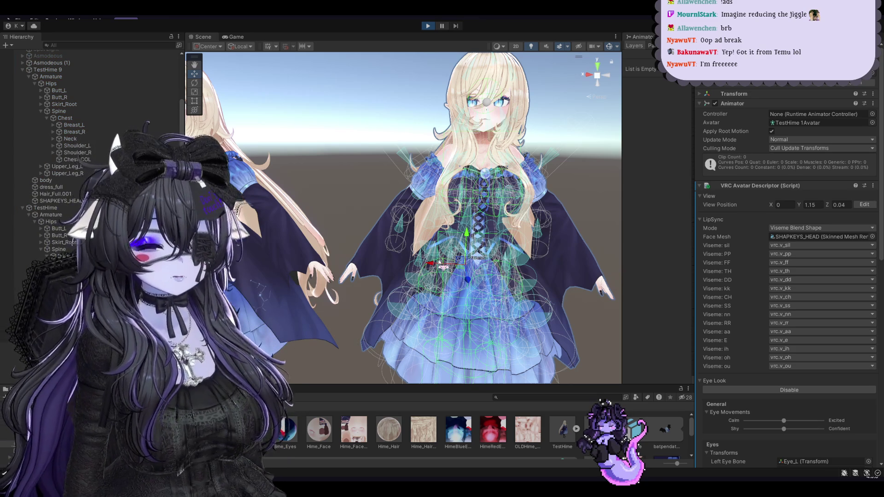
{"action": "scroll", "coordinate": [788, 277], "scroll_direction": "down", "scroll_amount": 5}
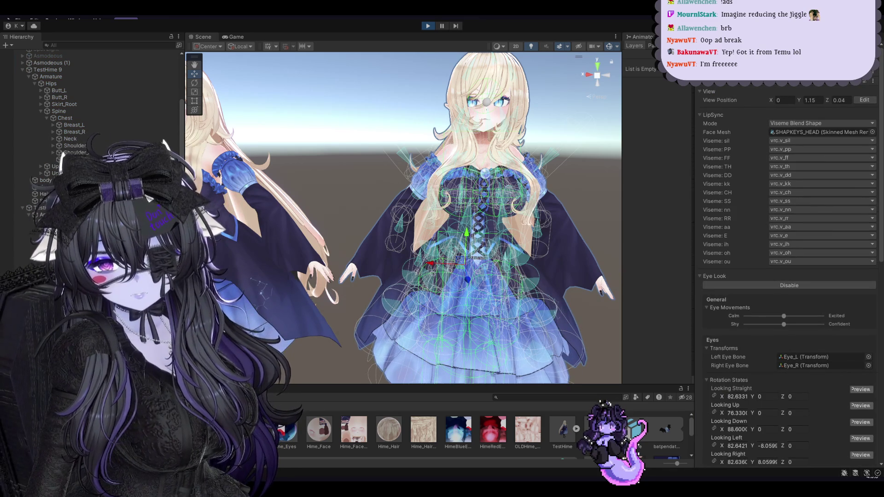
{"action": "left_click_drag", "start_coordinate": [466, 272], "coordinate": [455, 273]}
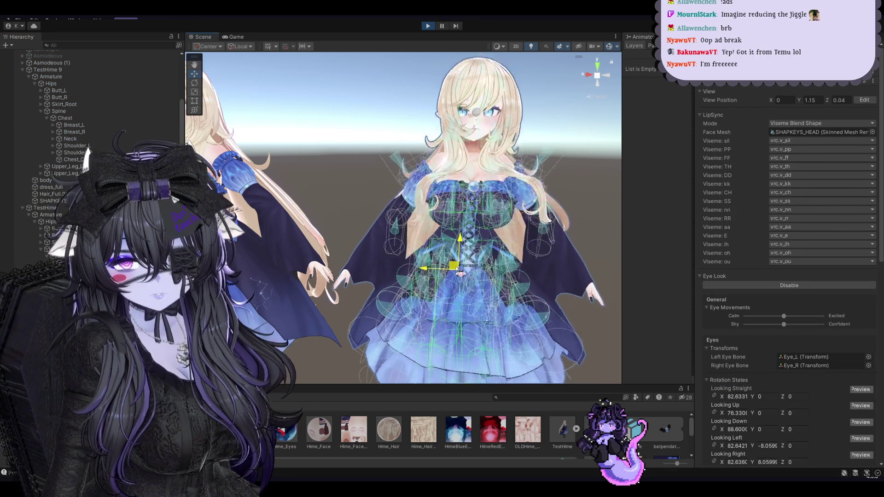
{"action": "scroll", "coordinate": [455, 273], "scroll_direction": "up", "scroll_amount": 5}
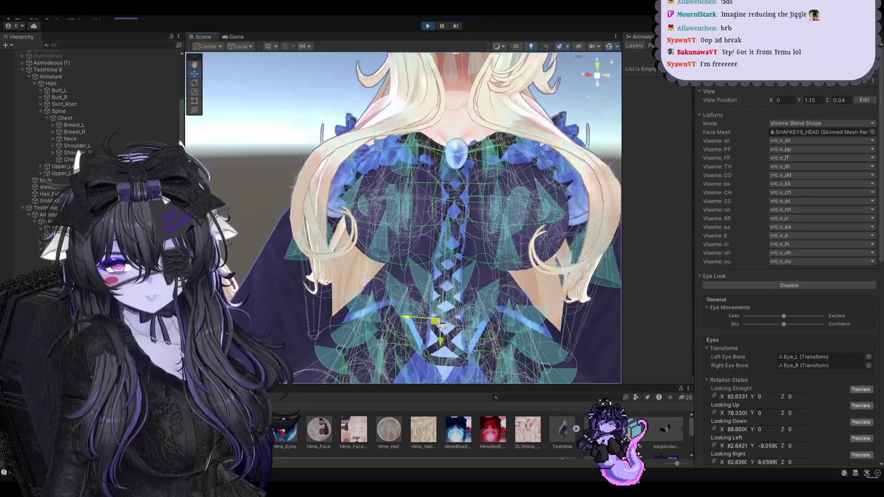
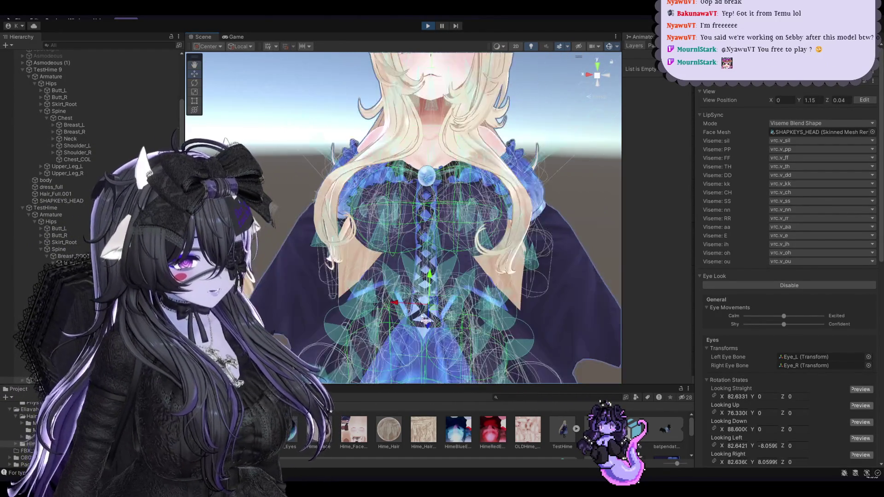
Pull back from the chest close-up and drag the avatar down to test the bone physics.
{"action": "mouse_move", "coordinate": [430, 331]}
{"action": "middle_mouse_down"}
{"action": "mouse_move", "coordinate": [581, 319]}
{"action": "mouse_move", "coordinate": [434, 318]}
{"action": "middle_mouse_up"}
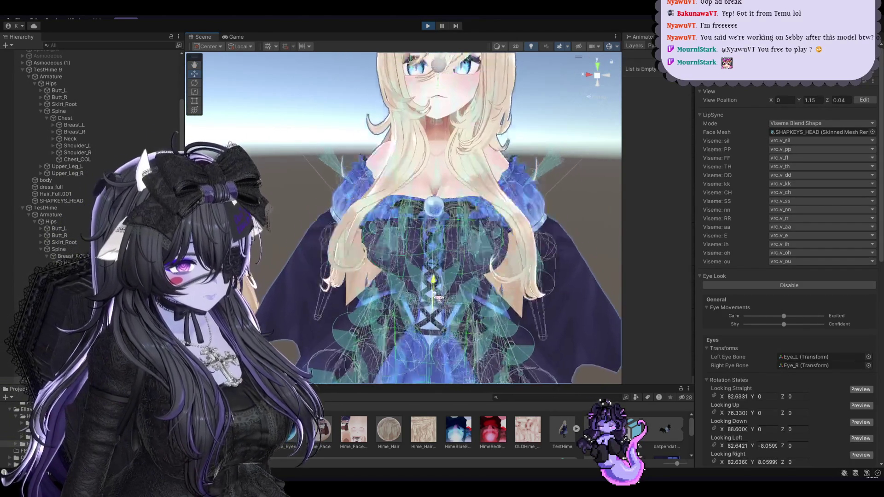
{"action": "scroll", "coordinate": [440, 295], "scroll_direction": "down", "scroll_amount": 3}
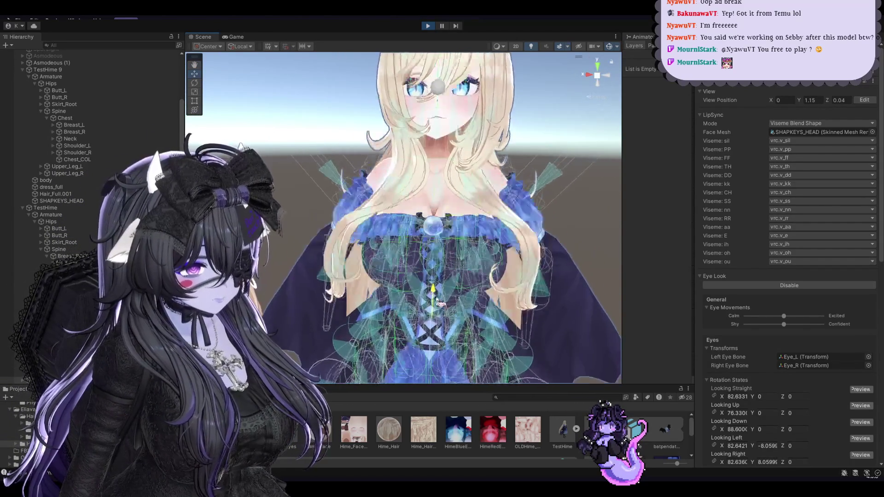
{"action": "scroll", "coordinate": [439, 311], "scroll_direction": "down", "scroll_amount": 2}
{"action": "mouse_move", "coordinate": [434, 266]}
{"action": "left_mouse_down", "text": "alt"}
{"action": "mouse_move", "coordinate": [444, 314]}
{"action": "mouse_move", "coordinate": [447, 261]}
{"action": "left_mouse_up", "text": "alt"}
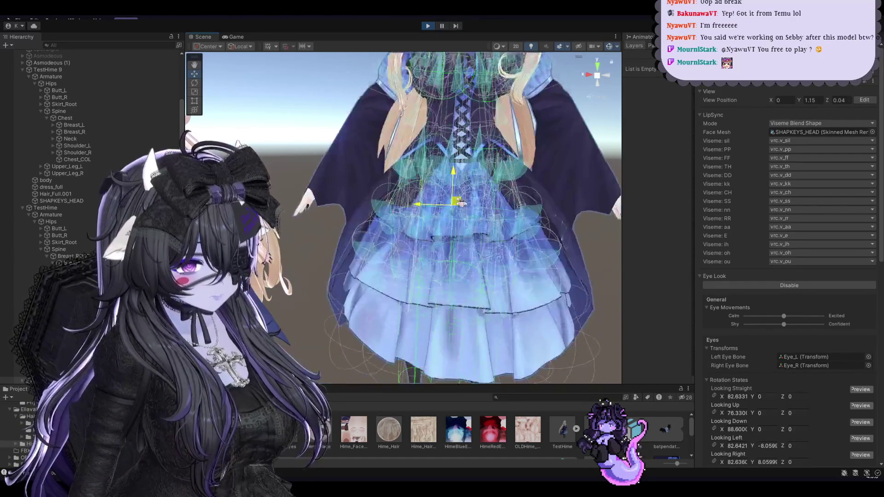
{"action": "scroll", "coordinate": [446, 261], "scroll_direction": "down", "scroll_amount": 3}
{"action": "scroll", "coordinate": [440, 244], "scroll_direction": "down", "scroll_amount": 2}
{"action": "scroll", "coordinate": [433, 230], "scroll_direction": "down", "scroll_amount": 2}
{"action": "scroll", "coordinate": [434, 206], "scroll_direction": "up", "scroll_amount": 4}
{"action": "scroll", "coordinate": [431, 201], "scroll_direction": "up", "scroll_amount": 2}
{"action": "mouse_move", "coordinate": [436, 201]}
{"action": "left_mouse_down"}
{"action": "mouse_move", "coordinate": [438, 235]}
{"action": "mouse_move", "coordinate": [415, 281]}
{"action": "left_mouse_up"}
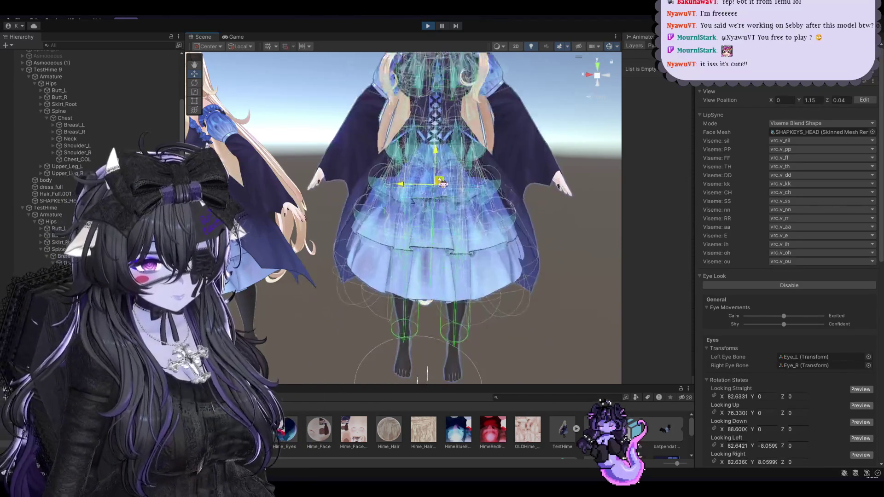
Stop Play mode to reset the avatar and deselect it.
{"action": "left_click", "coordinate": [429, 26]}
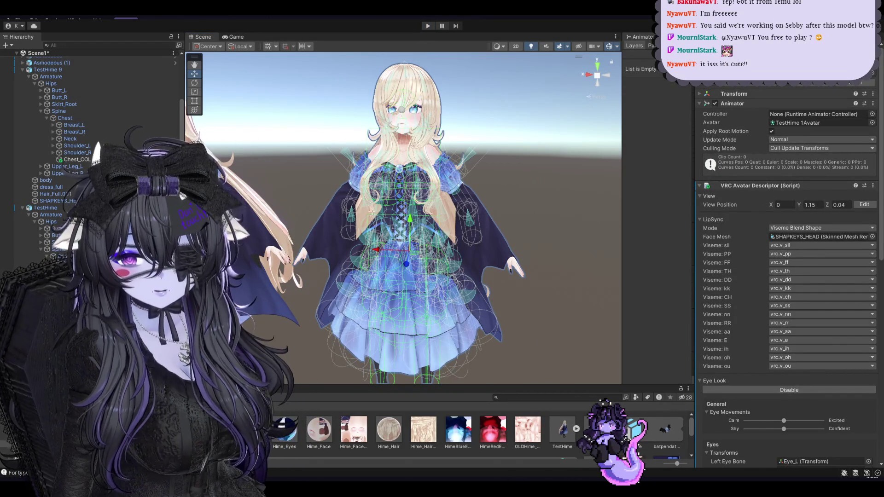
{"action": "scroll", "coordinate": [451, 340], "scroll_direction": "up", "scroll_amount": 3}
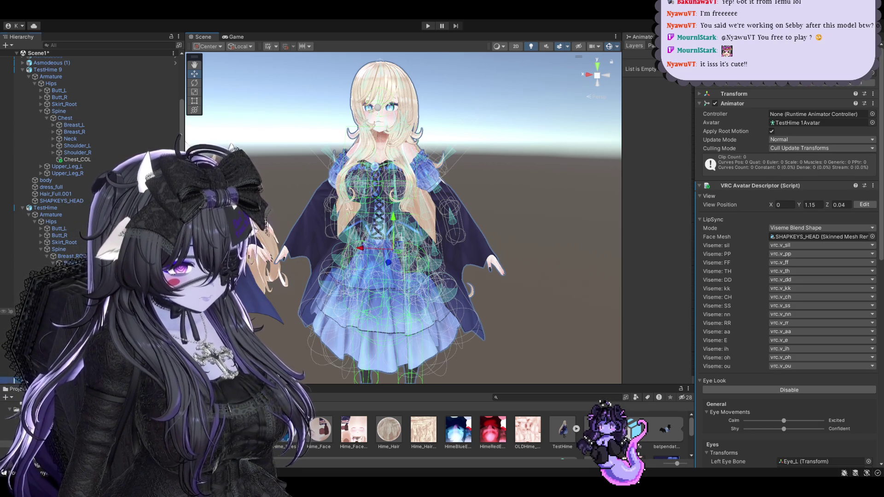
{"action": "left_click", "coordinate": [46, 339]}
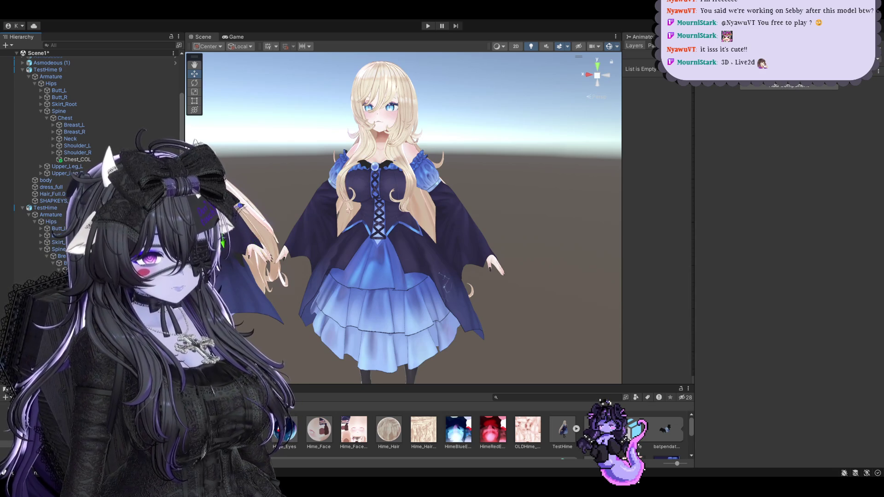
Frame both avatar copies and select the right avatar's plane collider.
{"action": "middle_click_drag", "start_coordinate": [392, 290], "coordinate": [489, 276]}
{"action": "scroll", "coordinate": [92, 139], "scroll_direction": "down", "scroll_amount": 3}
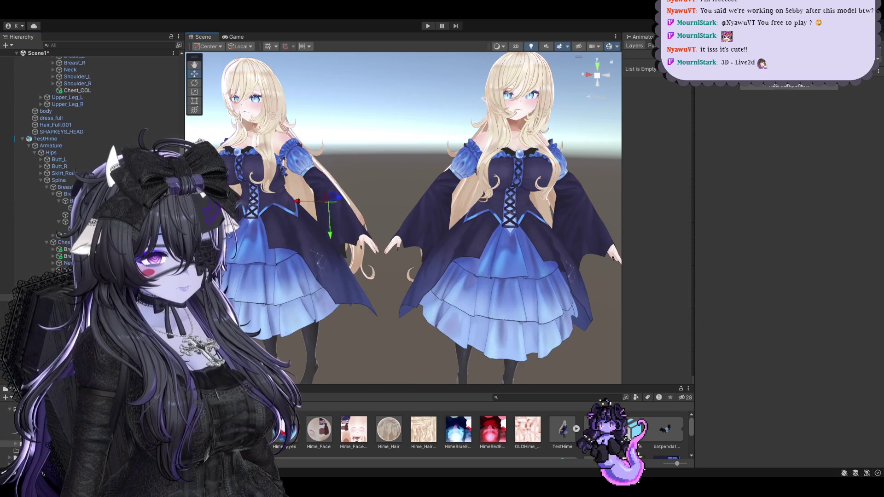
{"action": "scroll", "coordinate": [92, 161], "scroll_direction": "down", "scroll_amount": 3}
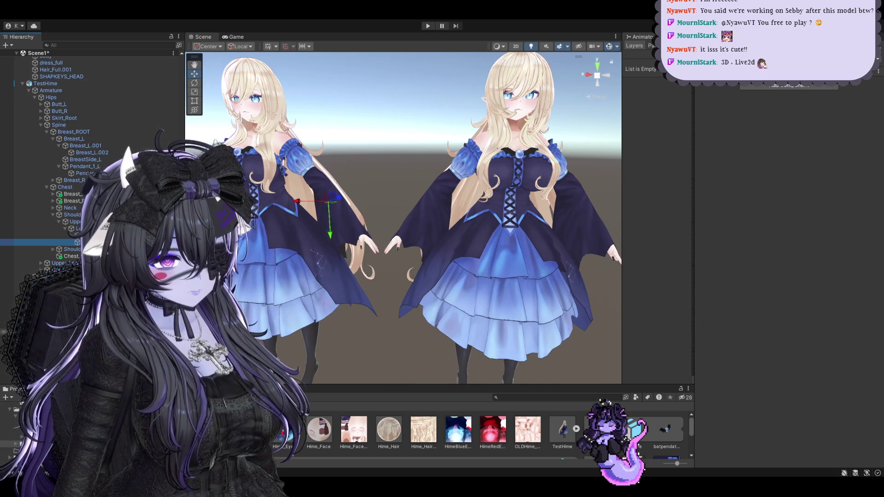
{"action": "left_click", "coordinate": [505, 233]}
Center the right-hand avatar, then select Skirt_Root to show its VRC Phys Bone settings.
{"action": "scroll", "coordinate": [92, 184], "scroll_direction": "down", "scroll_amount": 3}
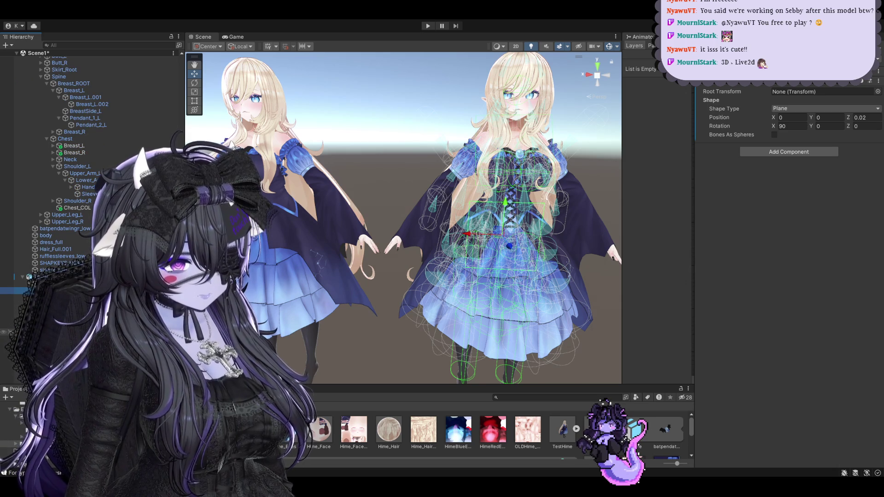
{"action": "scroll", "coordinate": [92, 184], "scroll_direction": "down", "scroll_amount": 3}
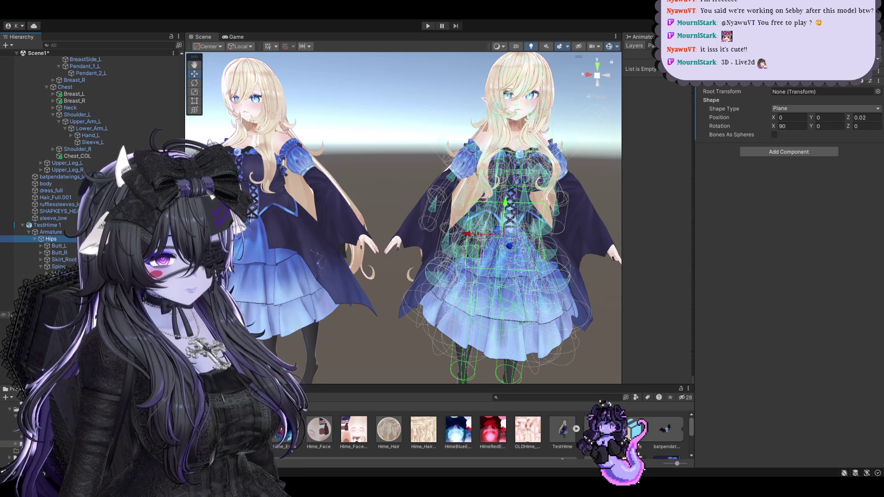
{"action": "left_click", "coordinate": [566, 189]}
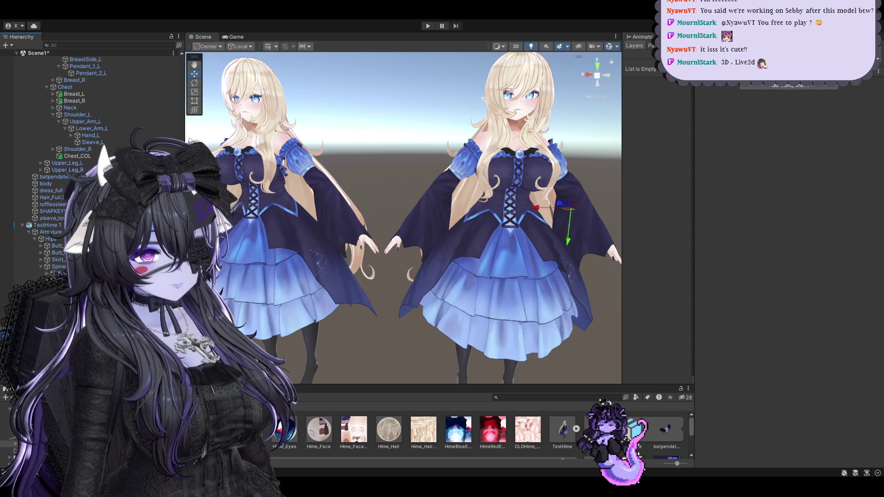
{"action": "scroll", "coordinate": [433, 237], "scroll_direction": "up", "scroll_amount": 2}
{"action": "middle_click_drag", "start_coordinate": [516, 230], "coordinate": [433, 237]}
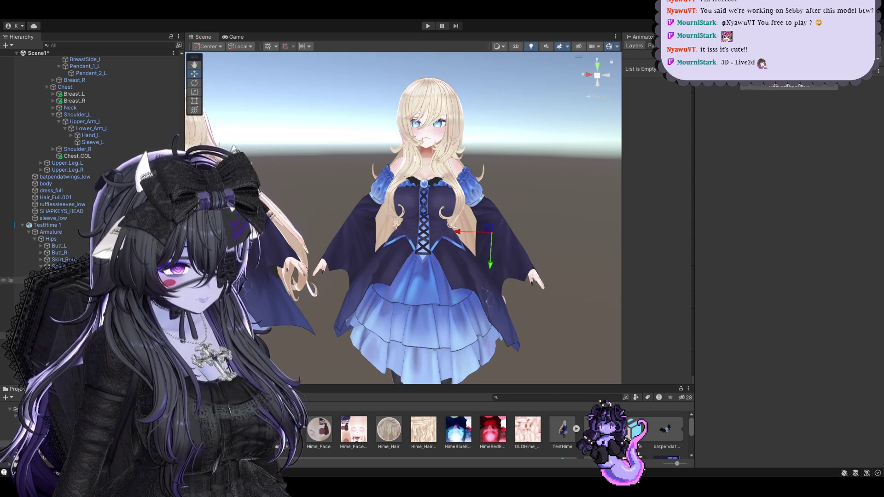
{"action": "scroll", "coordinate": [92, 156], "scroll_direction": "down", "scroll_amount": 3}
{"action": "scroll", "coordinate": [92, 157], "scroll_direction": "down", "scroll_amount": 3}
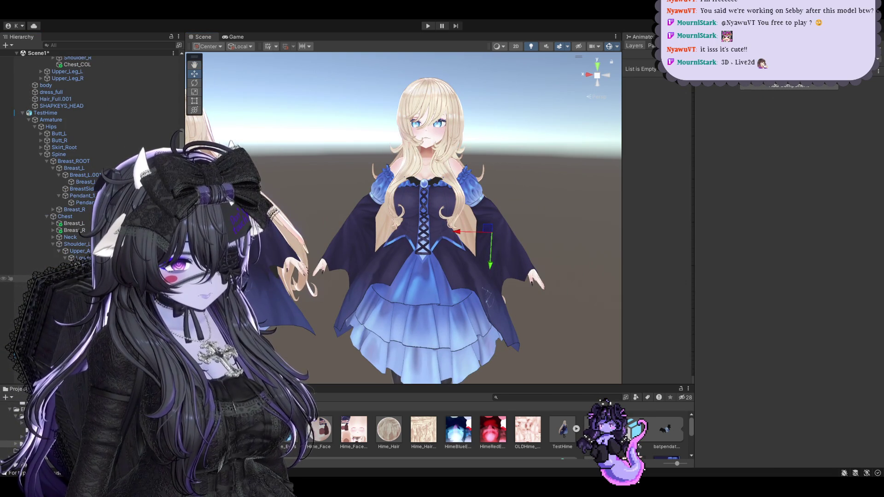
{"action": "scroll", "coordinate": [92, 156], "scroll_direction": "up", "scroll_amount": 3}
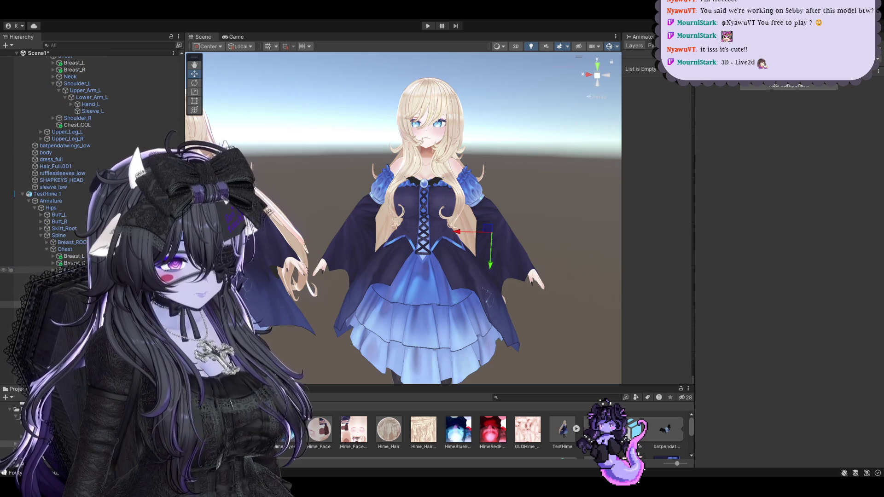
{"action": "left_click", "coordinate": [64, 229]}
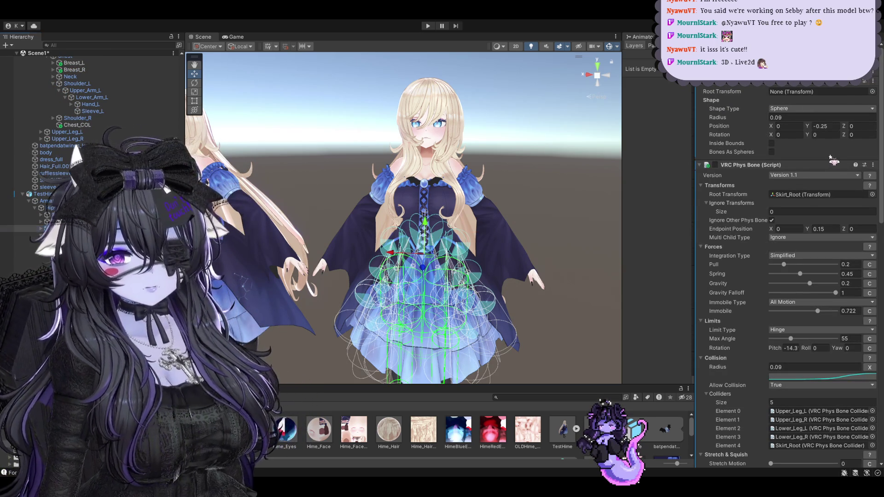
Reselect Skirt_Root, collapse its two PhysBone components, and bring back the skirt collider gizmos.
{"action": "left_click", "coordinate": [69, 304]}
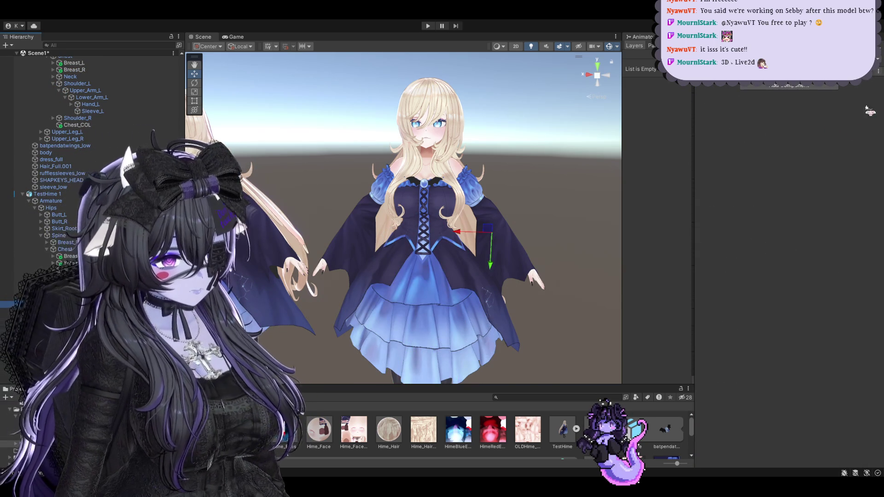
{"action": "middle_click_drag", "start_coordinate": [555, 198], "coordinate": [513, 177]}
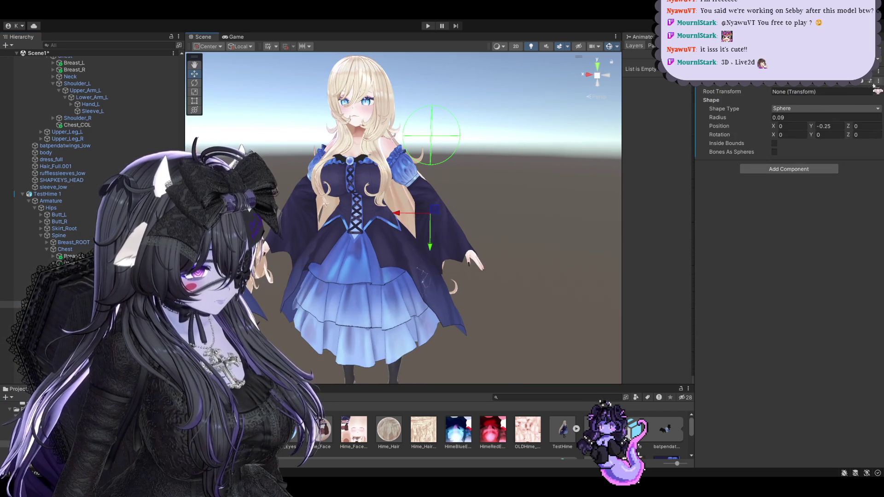
{"action": "left_click", "coordinate": [64, 229]}
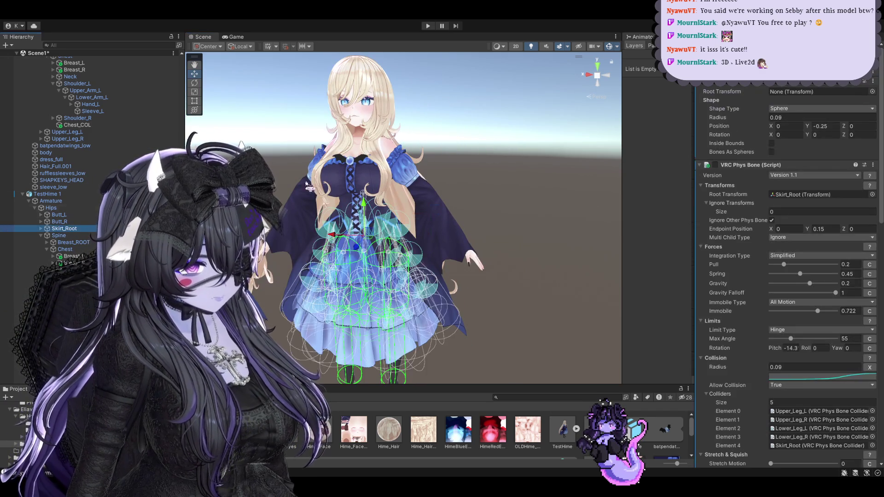
{"action": "left_click", "coordinate": [809, 165]}
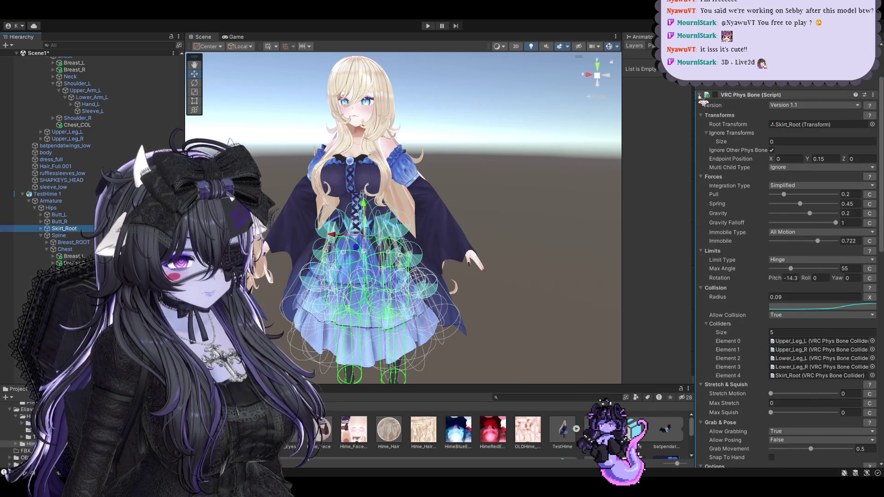
{"action": "scroll", "coordinate": [830, 165], "scroll_direction": "down", "scroll_amount": 3}
{"action": "left_click", "coordinate": [843, 104]}
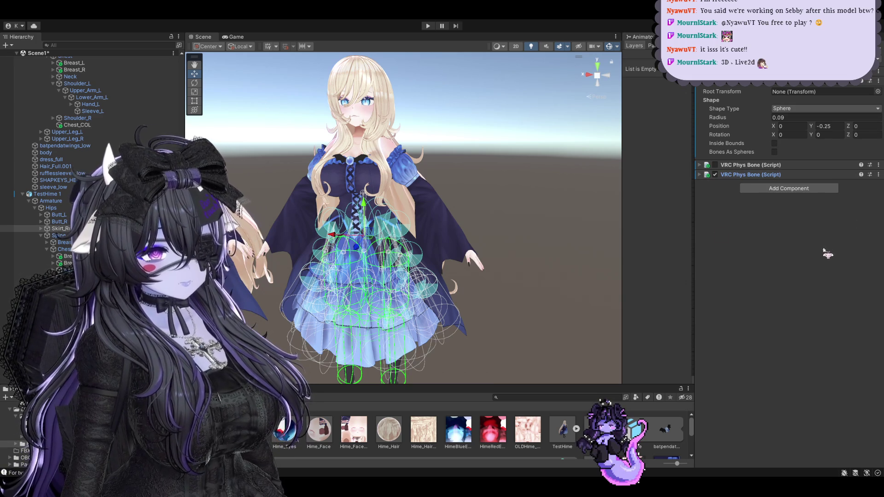
{"action": "left_click", "coordinate": [55, 304]}
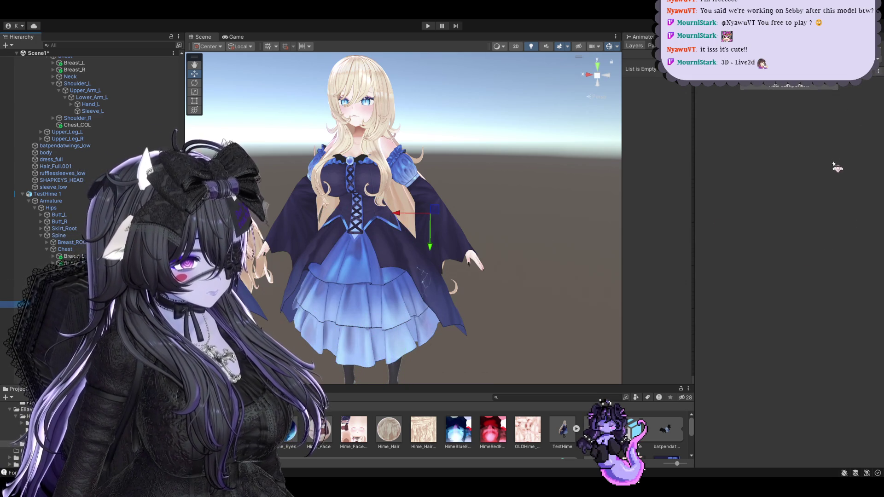
{"action": "left_click", "coordinate": [754, 205]}
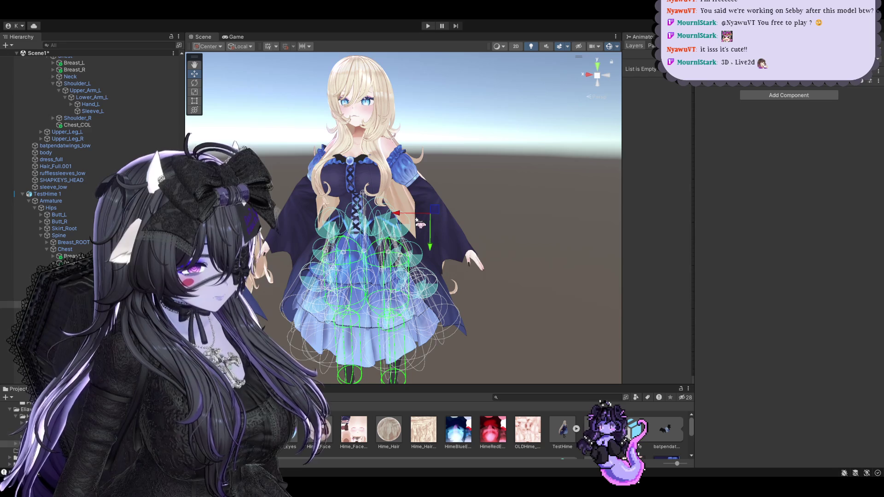
{"action": "scroll", "coordinate": [418, 221], "scroll_direction": "up", "scroll_amount": 5}
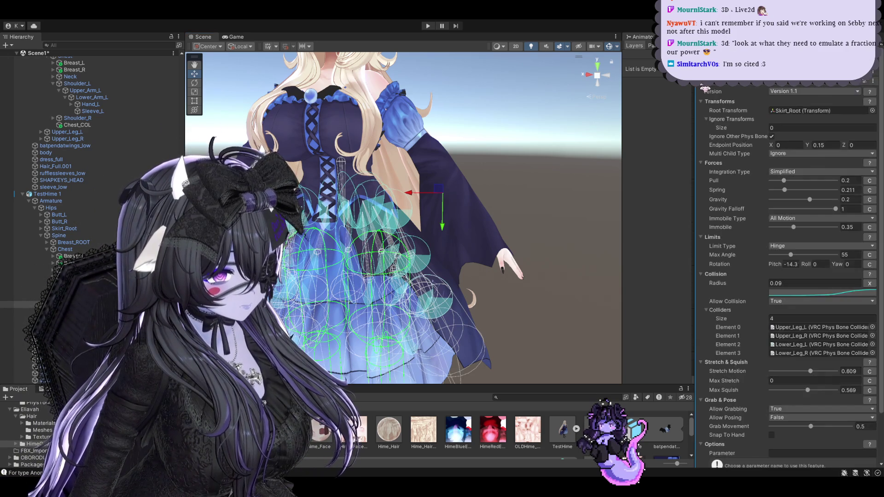
{"action": "left_click", "coordinate": [822, 155]}
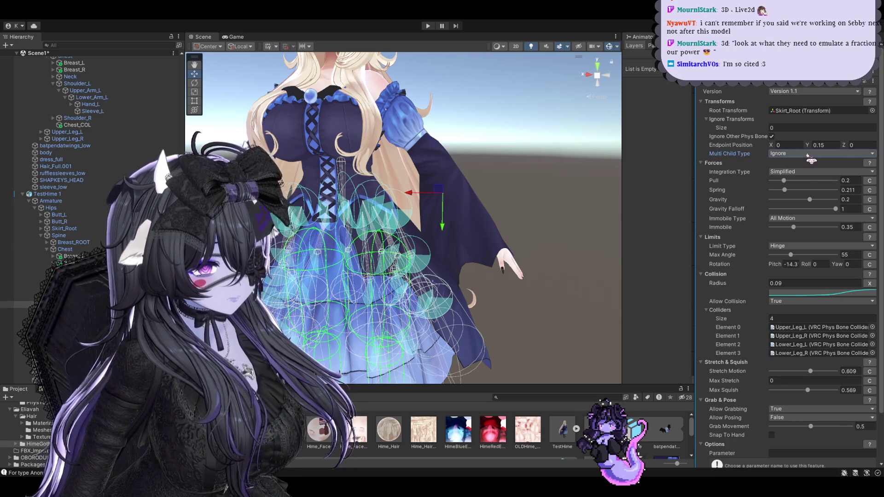
Clear the PhysBone's Root Transform to None.
{"action": "left_click", "coordinate": [811, 111]}
{"action": "key", "text": "Delete"}
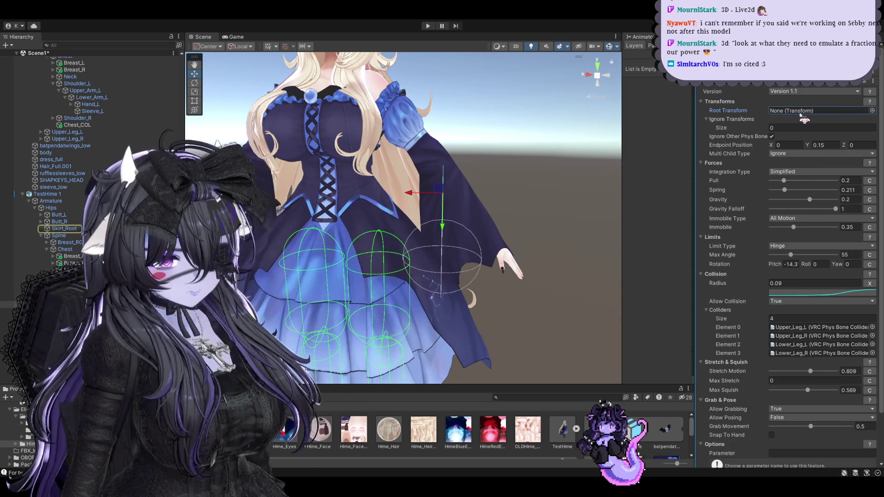
{"action": "mouse_move", "coordinate": [415, 193]}
{"action": "left_mouse_down", "text": "alt"}
{"action": "mouse_move", "coordinate": [527, 134]}
{"action": "mouse_move", "coordinate": [565, 143]}
{"action": "left_mouse_up", "text": "alt"}
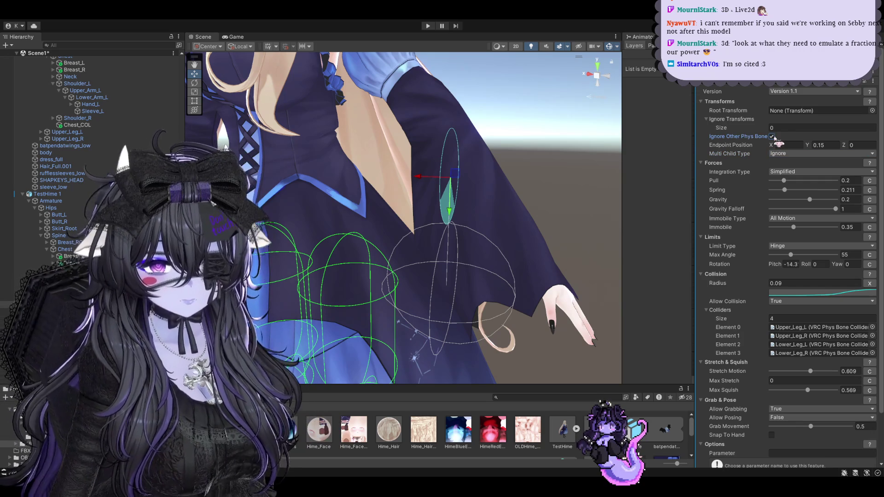
{"action": "scroll", "coordinate": [469, 89], "scroll_direction": "down", "scroll_amount": 3}
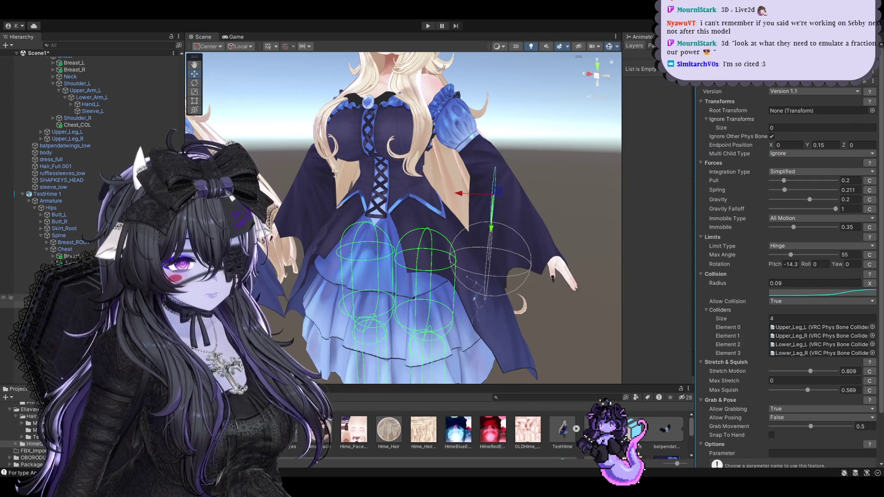
Select the left shoulder bone and start Play mode to test the physics.
{"action": "left_click", "coordinate": [69, 318]}
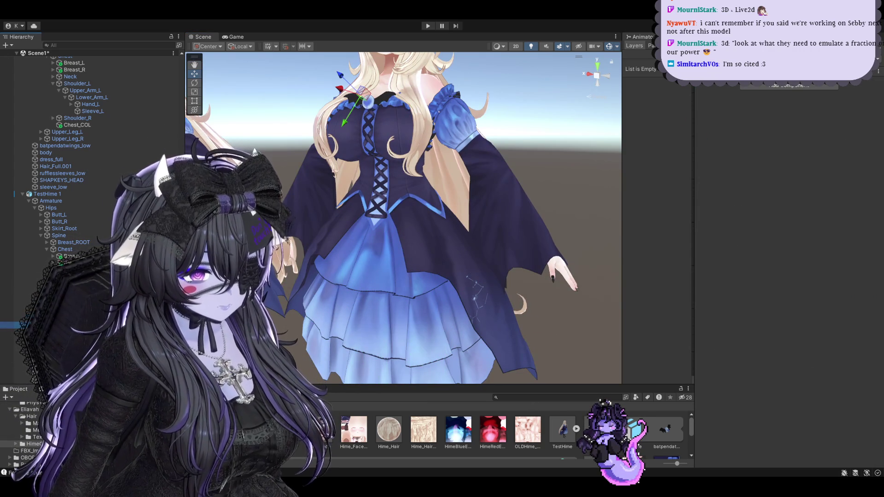
{"action": "left_click", "coordinate": [69, 325]}
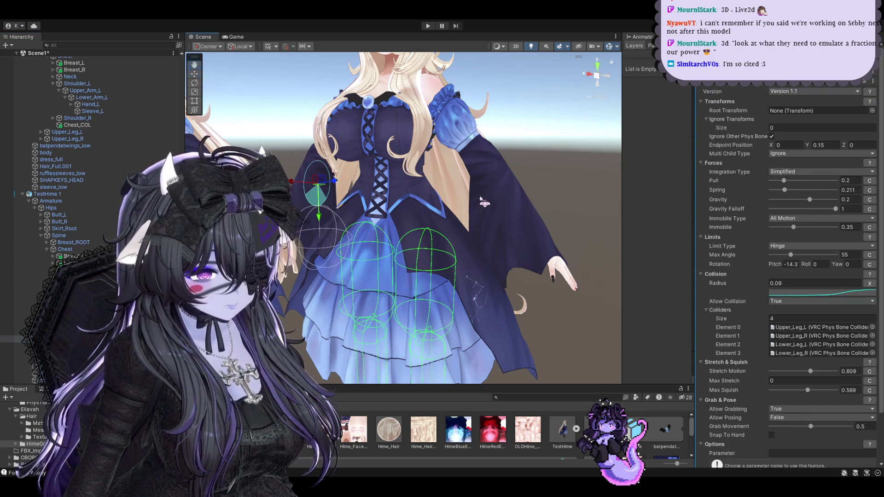
{"action": "middle_click_drag", "start_coordinate": [549, 193], "coordinate": [460, 138]}
{"action": "left_click", "coordinate": [426, 26]}
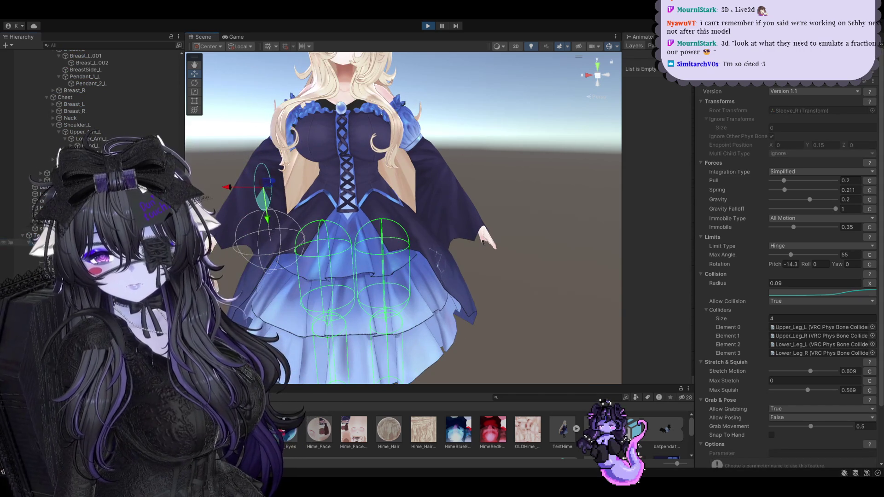
Shove the TestHime body to test the dress swing, then select the left sleeve's PhysBone.
{"action": "left_click", "coordinate": [392, 145]}
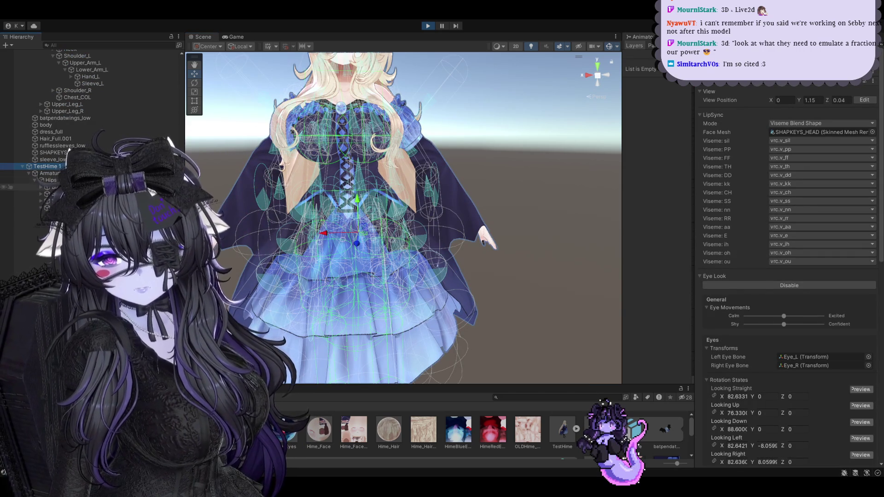
{"action": "left_click", "coordinate": [370, 238]}
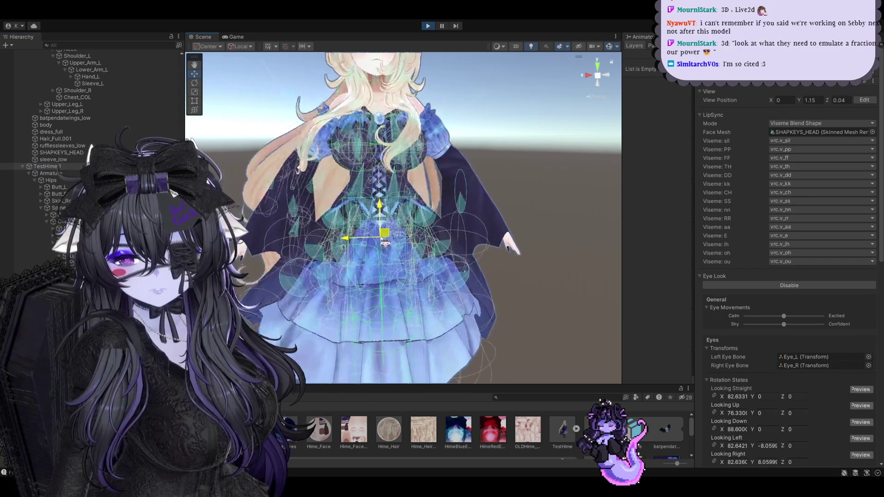
{"action": "left_click_drag", "start_coordinate": [361, 233], "coordinate": [374, 238]}
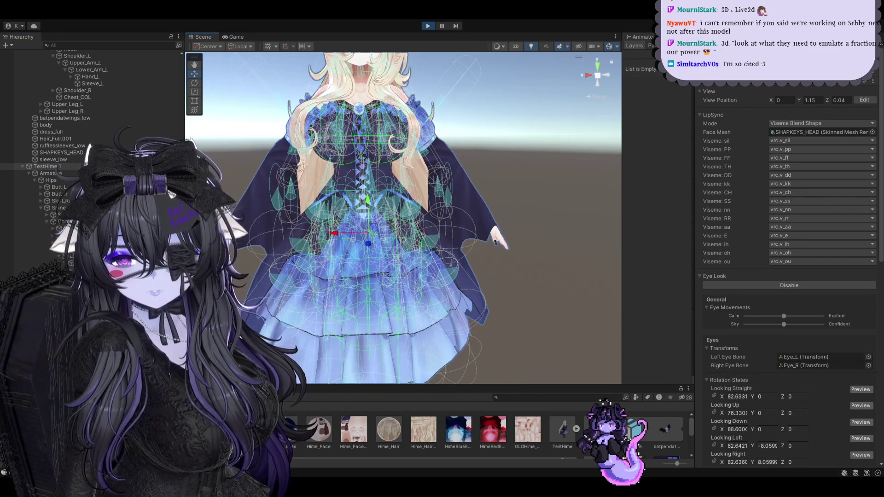
{"action": "left_click", "coordinate": [444, 235]}
{"action": "scroll", "coordinate": [445, 234], "scroll_direction": "up", "scroll_amount": 3}
{"action": "scroll", "coordinate": [445, 233], "scroll_direction": "up", "scroll_amount": 3}
{"action": "scroll", "coordinate": [456, 230], "scroll_direction": "down", "scroll_amount": 3}
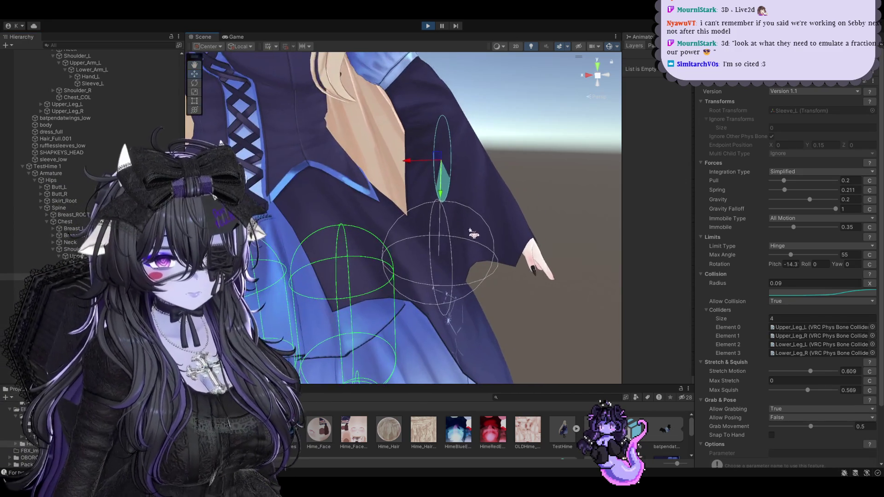
{"action": "scroll", "coordinate": [470, 224], "scroll_direction": "down", "scroll_amount": 3}
{"action": "middle_click_drag", "start_coordinate": [471, 223], "coordinate": [616, 244]}
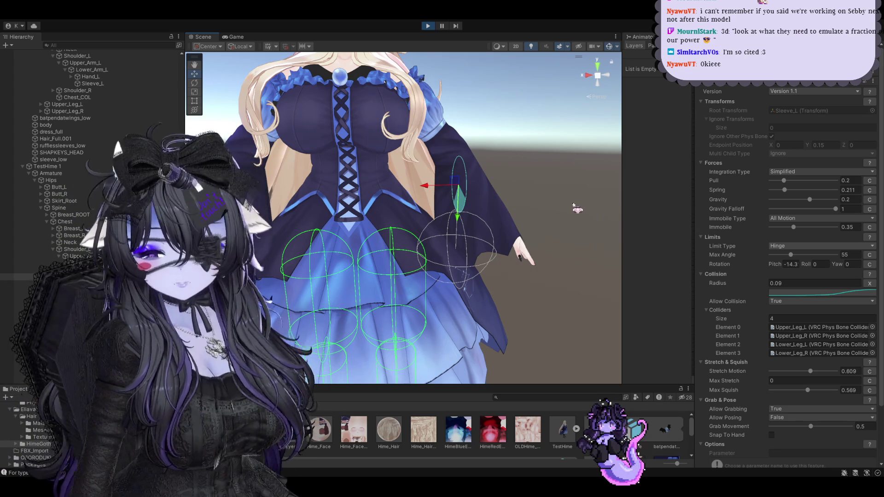
Set Limit Type to None on both the Sleeve_L and Sleeve_R PhysBones.
{"action": "key", "text": "ctrl+z"}
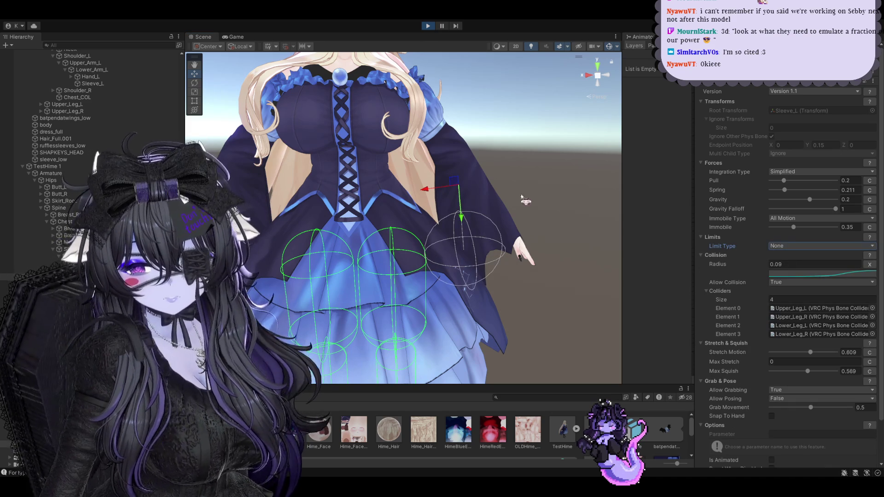
{"action": "key", "text": "ctrl+z"}
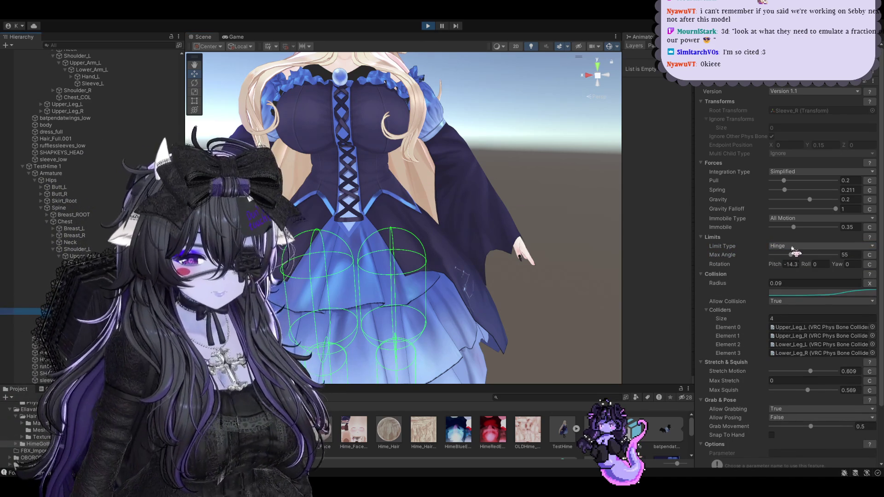
{"action": "key", "text": "ctrl+z"}
{"action": "scroll", "coordinate": [557, 236], "scroll_direction": "down", "scroll_amount": 3}
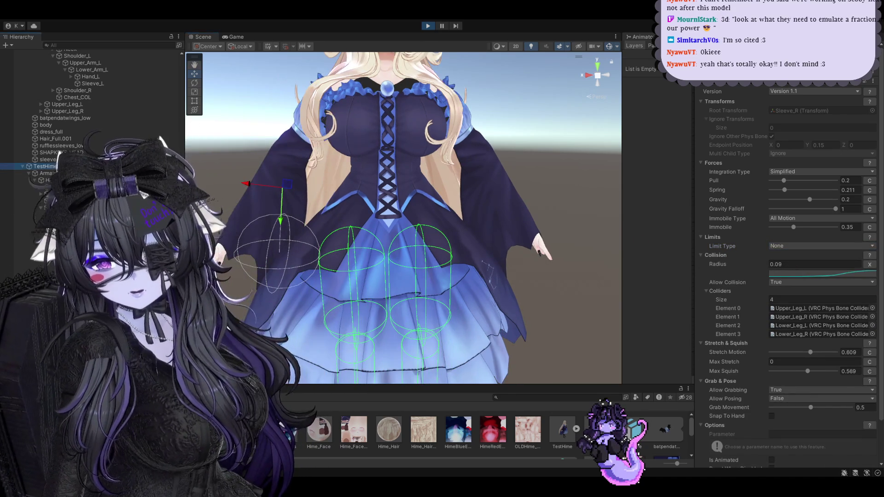
Raise the left sleeve PhysBone's Spring to about 0.596.
{"action": "left_click", "coordinate": [390, 229]}
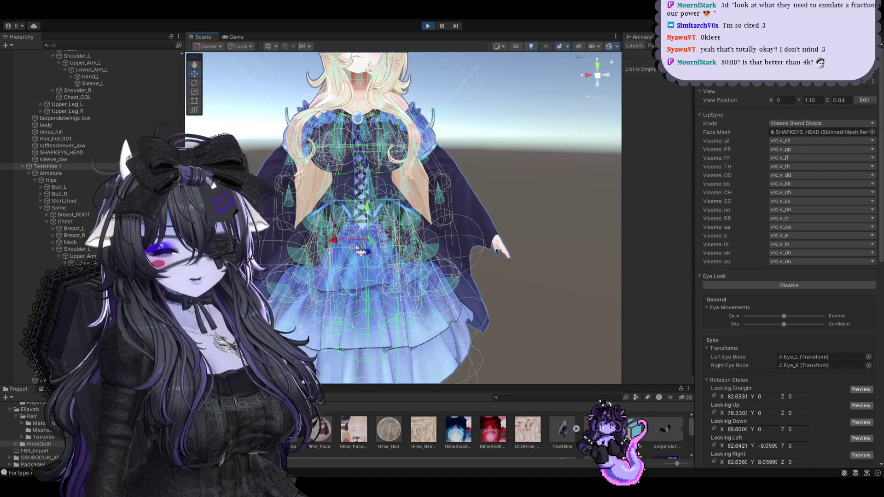
{"action": "left_click", "coordinate": [474, 248]}
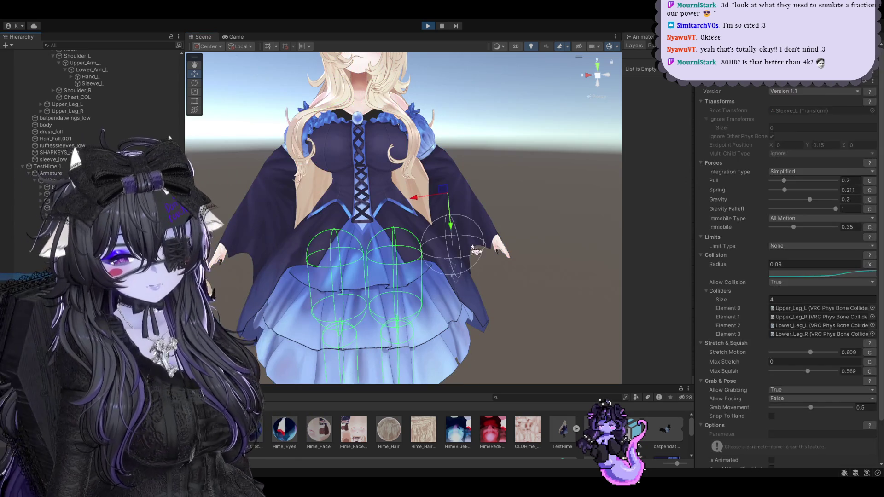
{"action": "scroll", "coordinate": [459, 236], "scroll_direction": "up", "scroll_amount": 3}
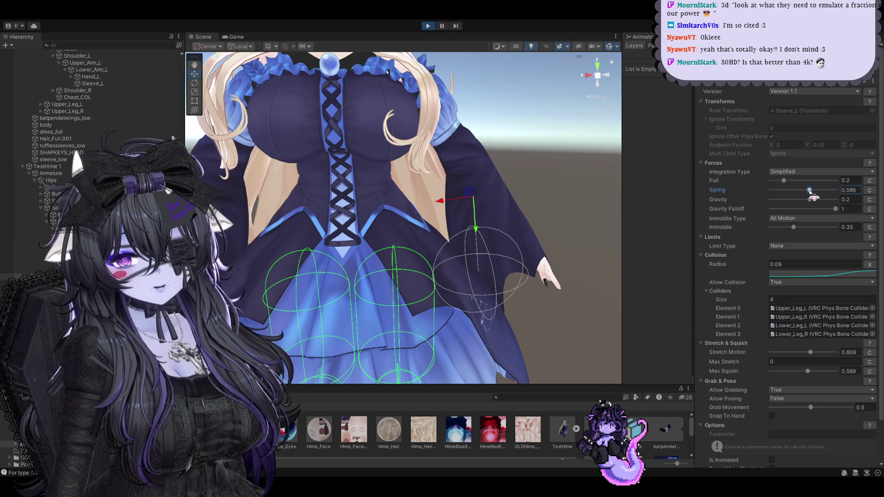
Browse the avatar's bone hierarchy and select the object at the left shoulder.
{"action": "left_click", "coordinate": [414, 254]}
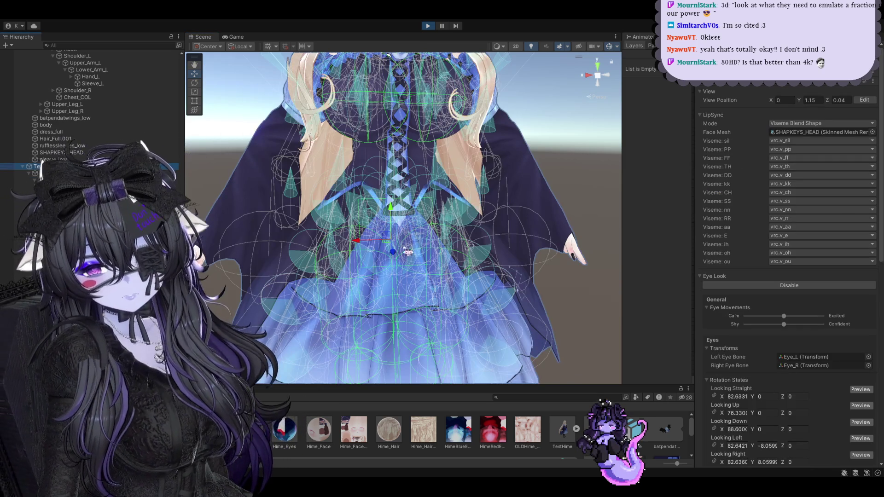
{"action": "scroll", "coordinate": [412, 255], "scroll_direction": "up", "scroll_amount": 2}
{"action": "scroll", "coordinate": [410, 255], "scroll_direction": "up", "scroll_amount": 2}
{"action": "scroll", "coordinate": [407, 255], "scroll_direction": "up", "scroll_amount": 2}
{"action": "scroll", "coordinate": [404, 257], "scroll_direction": "up", "scroll_amount": 2}
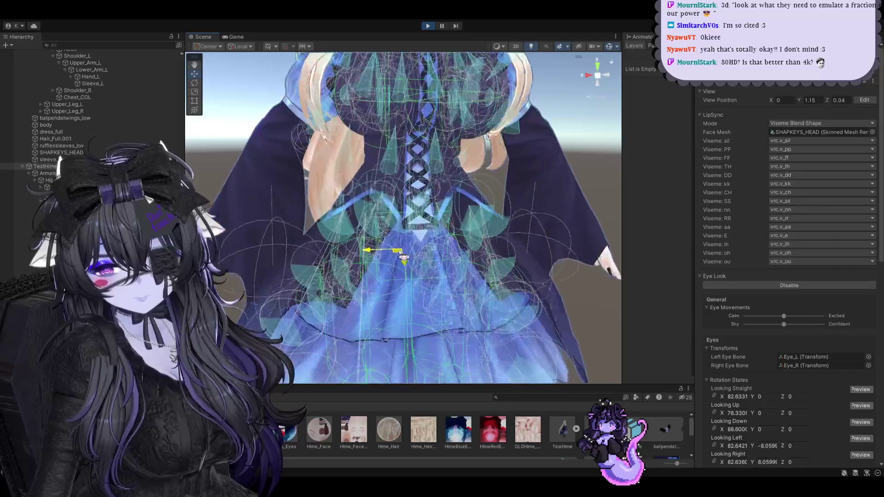
{"action": "scroll", "coordinate": [402, 256], "scroll_direction": "down", "scroll_amount": 2}
{"action": "scroll", "coordinate": [398, 255], "scroll_direction": "down", "scroll_amount": 2}
{"action": "scroll", "coordinate": [394, 253], "scroll_direction": "down", "scroll_amount": 2}
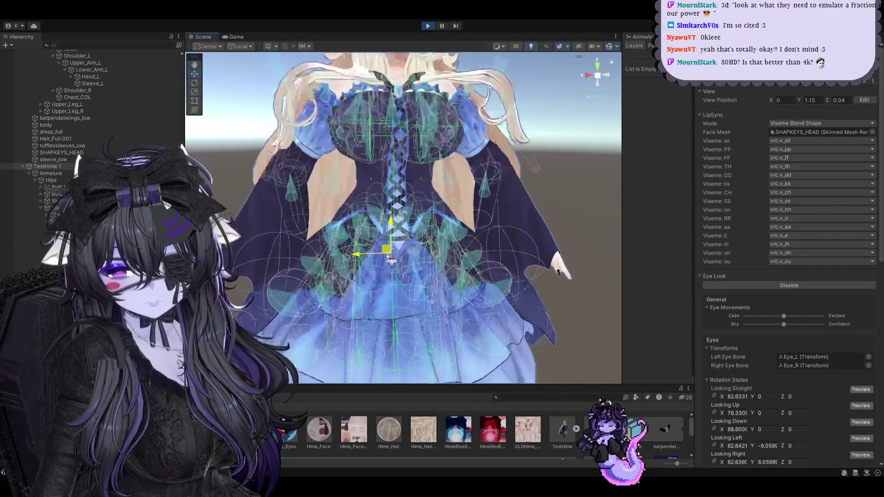
{"action": "scroll", "coordinate": [384, 249], "scroll_direction": "down", "scroll_amount": 2}
{"action": "scroll", "coordinate": [371, 250], "scroll_direction": "down", "scroll_amount": 3}
{"action": "scroll", "coordinate": [362, 248], "scroll_direction": "up", "scroll_amount": 2}
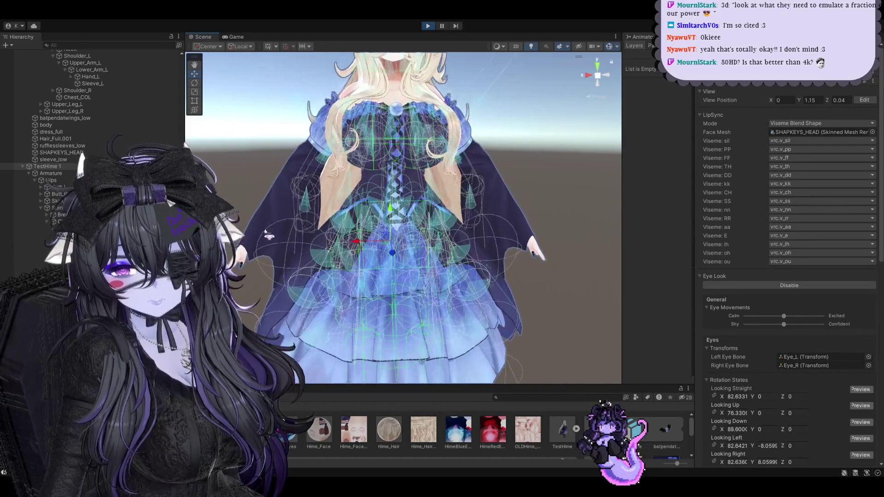
{"action": "left_click", "coordinate": [299, 175]}
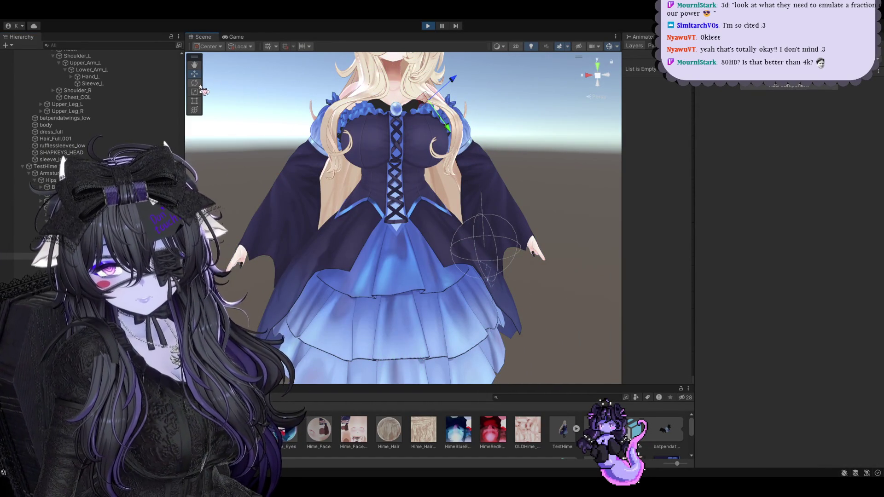
Rotate the left arm up and tune the sleeve PhysBone to Pull 0.147, Spring 0.363, Gravity 0.61.
{"action": "left_click", "coordinate": [194, 83]}
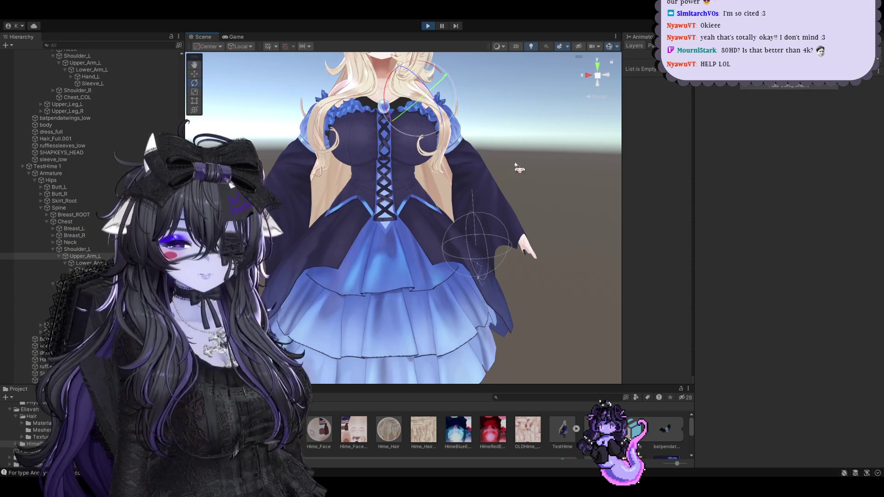
{"action": "mouse_move", "coordinate": [452, 99]}
{"action": "left_mouse_down"}
{"action": "mouse_move", "coordinate": [430, 87]}
{"action": "mouse_move", "coordinate": [429, 96]}
{"action": "mouse_move", "coordinate": [429, 23]}
{"action": "left_mouse_up"}
{"action": "mouse_move", "coordinate": [431, 80]}
{"action": "left_mouse_down"}
{"action": "mouse_move", "coordinate": [437, 102]}
{"action": "mouse_move", "coordinate": [518, 179]}
{"action": "left_mouse_up"}
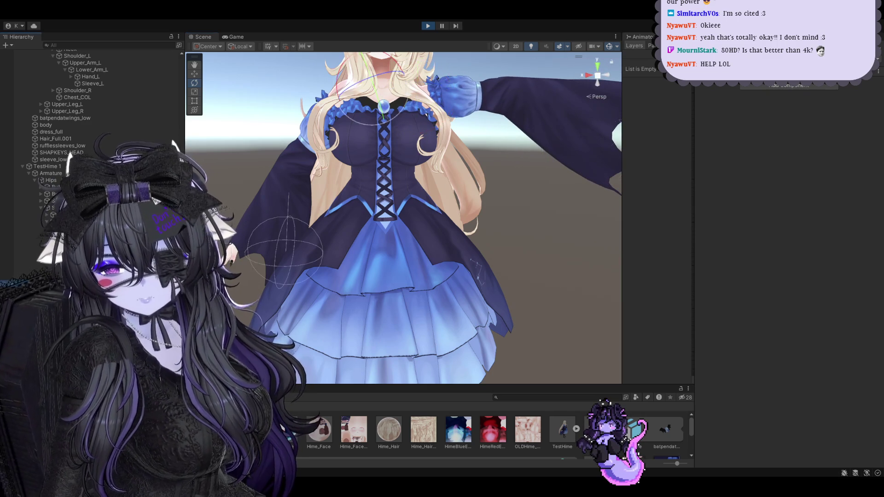
{"action": "left_click", "coordinate": [571, 193]}
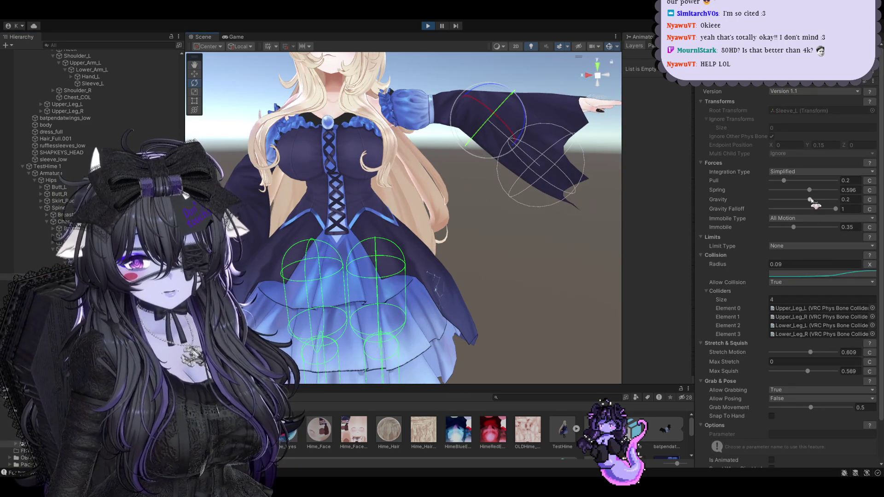
{"action": "left_click_drag", "start_coordinate": [810, 200], "coordinate": [824, 203]}
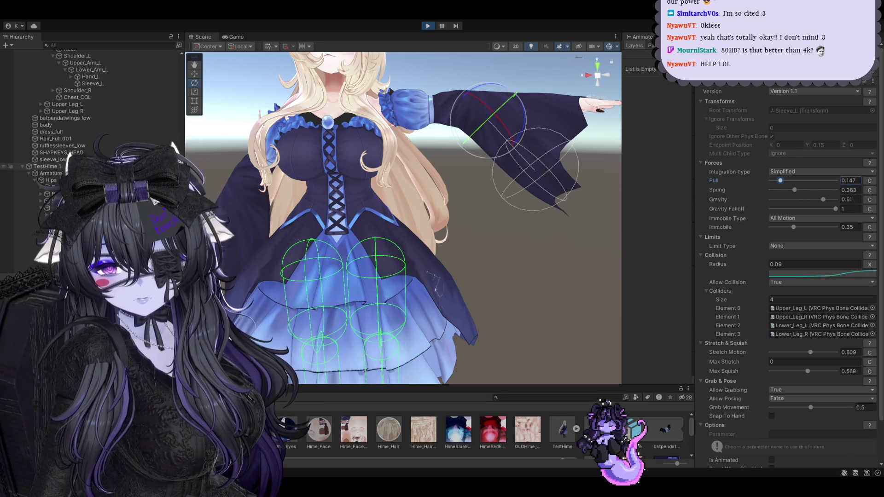
Frame TestHime 1, reselect the sleeve PhysBone, and stop Play mode.
{"action": "left_click", "coordinate": [46, 166]}
{"action": "key", "text": "f"}
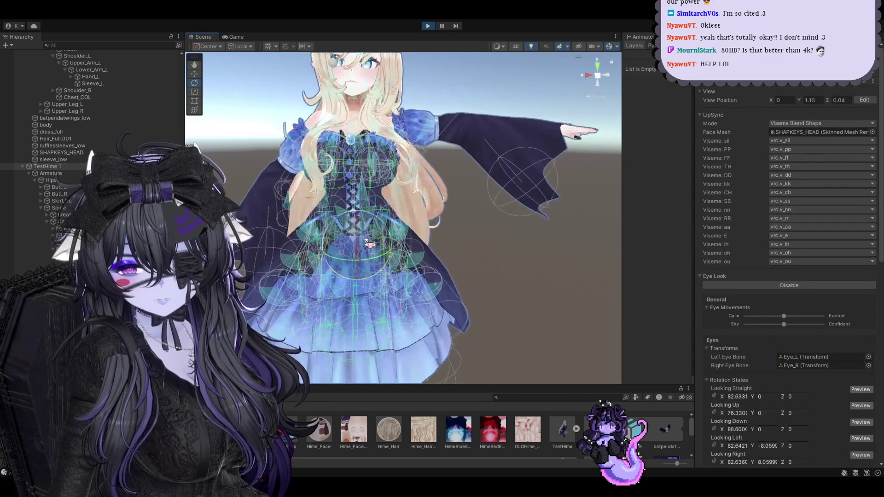
{"action": "key", "text": "w"}
{"action": "scroll", "coordinate": [361, 230], "scroll_direction": "up", "scroll_amount": 3}
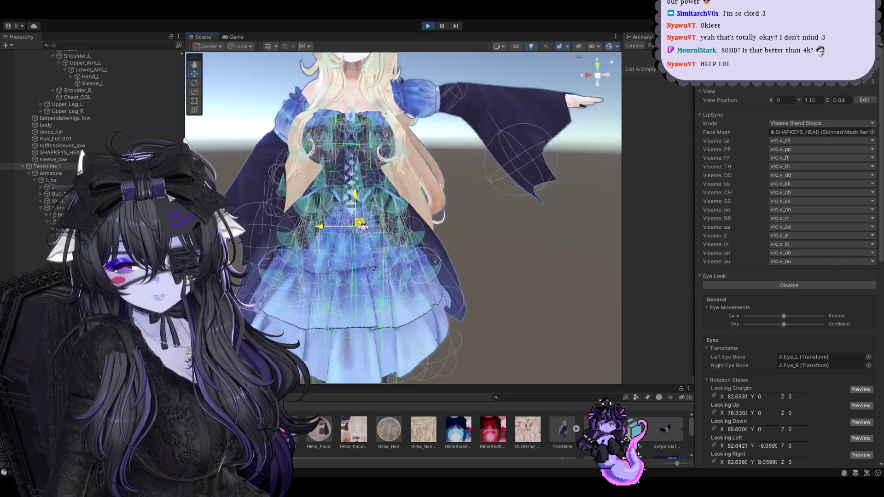
{"action": "scroll", "coordinate": [362, 231], "scroll_direction": "down", "scroll_amount": 5}
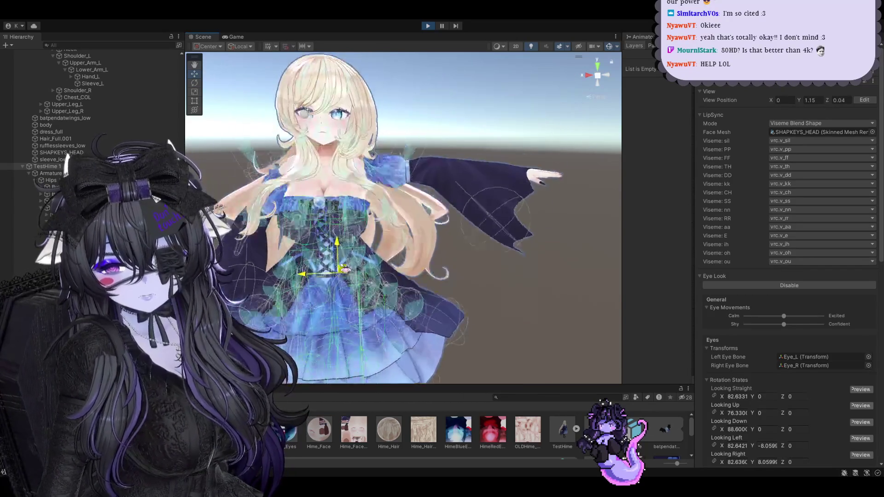
{"action": "left_click_drag", "start_coordinate": [346, 276], "coordinate": [322, 257], "text": "alt"}
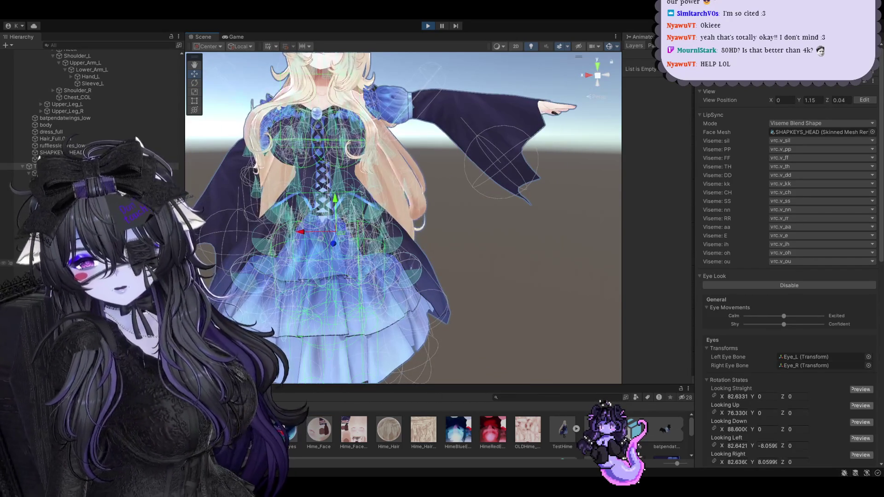
{"action": "left_click", "coordinate": [69, 277]}
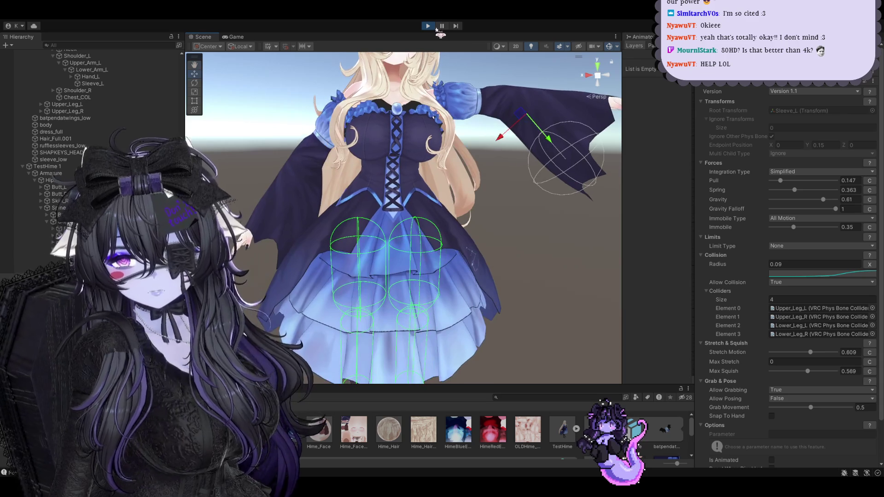
{"action": "left_click", "coordinate": [426, 26]}
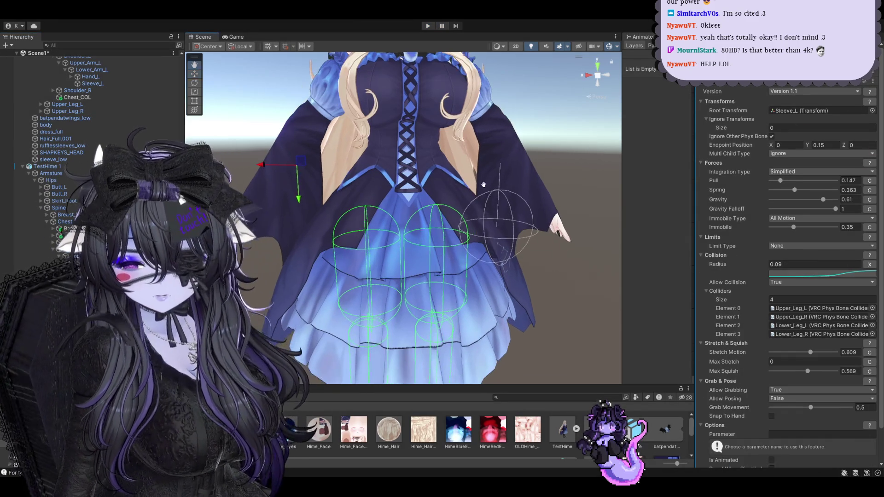
Check the other sleeve's PhysBone, save the Unity scene, and switch to Blender.
{"action": "left_click", "coordinate": [820, 111]}
{"action": "key", "text": "Delete"}
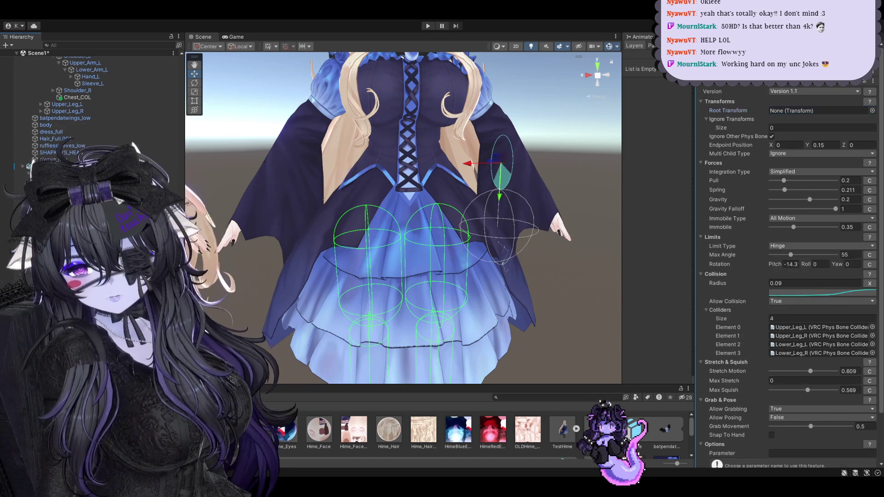
{"action": "key", "text": "ctrl+s"}
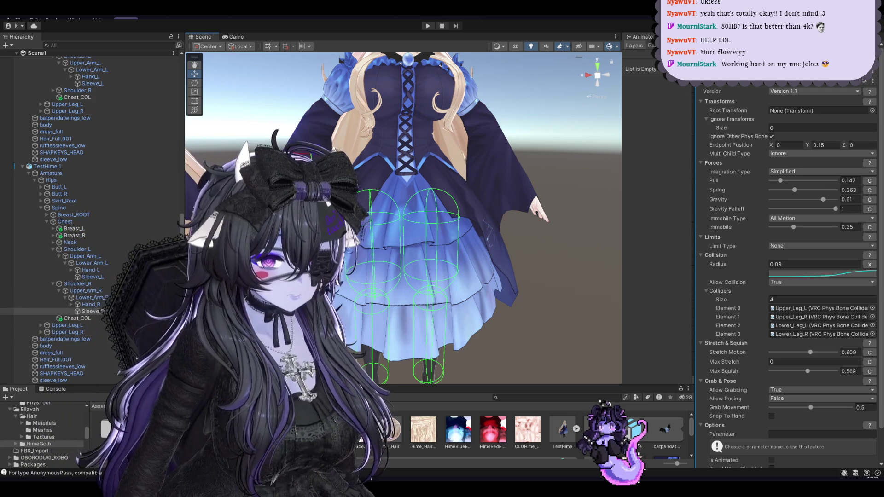
{"action": "key", "text": "alt+Tab"}
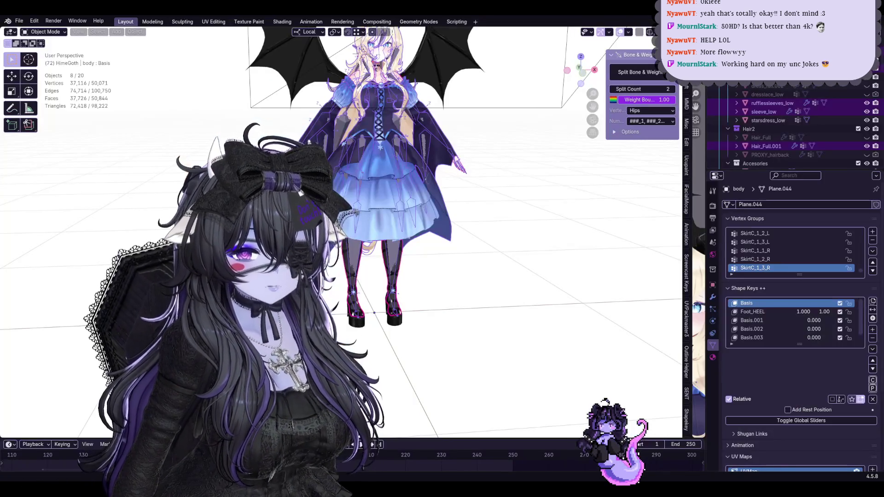
Save the Blender file.
{"action": "scroll", "coordinate": [451, 218], "scroll_direction": "up", "scroll_amount": 5}
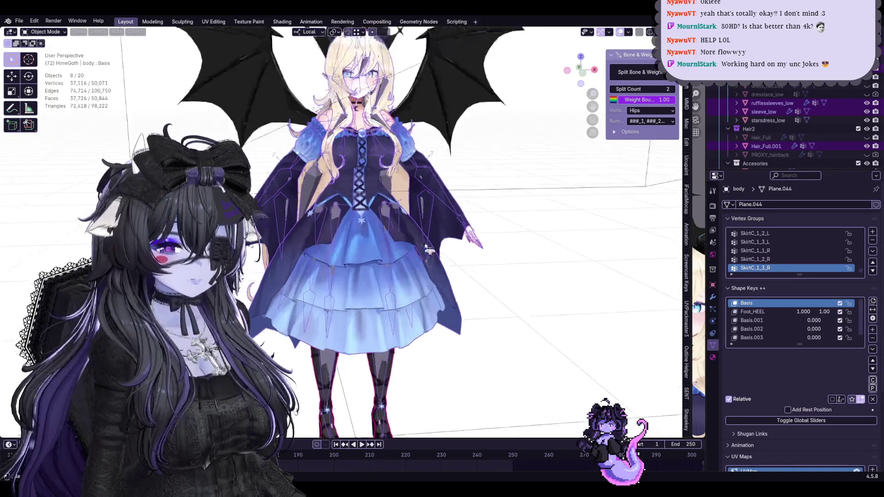
{"action": "left_click", "coordinate": [451, 218]}
{"action": "left_click", "coordinate": [452, 216]}
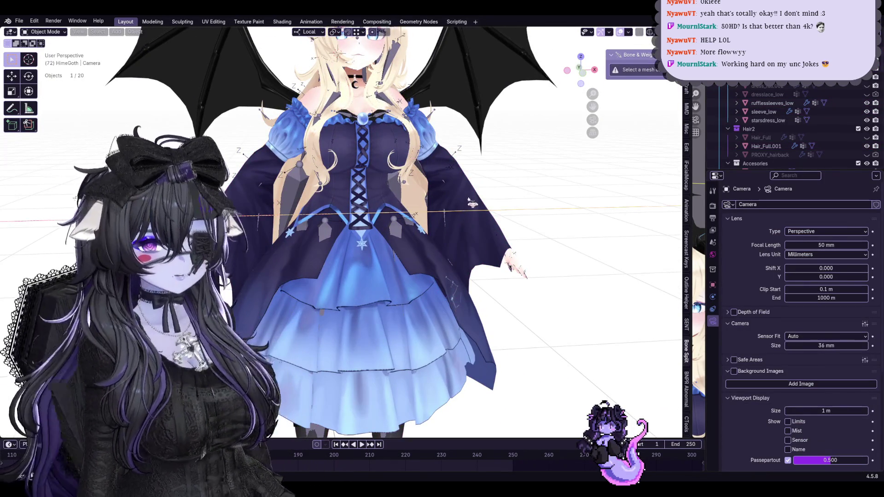
{"action": "key", "text": "ctrl+s"}
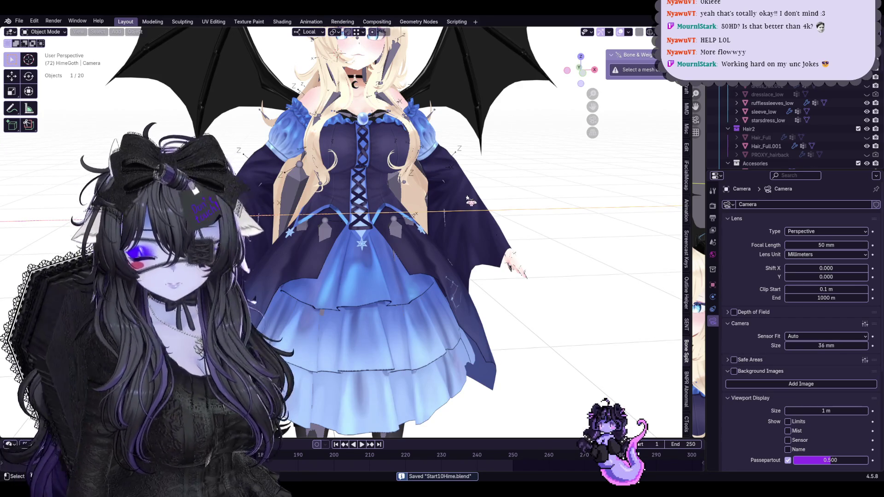
In the armature's Edit Mode, split the Sleeve_L bone and its weights into 3 bones.
{"action": "left_click", "coordinate": [456, 184]}
{"action": "left_click", "coordinate": [453, 185]}
{"action": "left_click", "coordinate": [452, 186]}
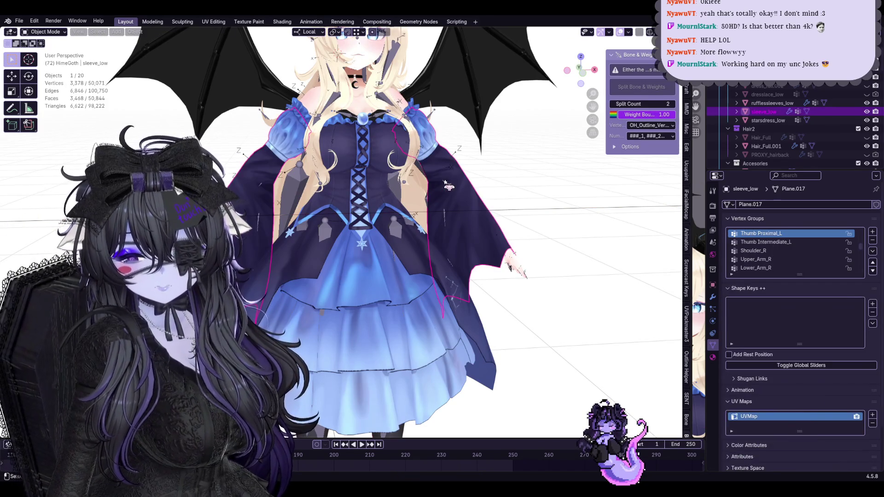
{"action": "left_click", "coordinate": [450, 185]}
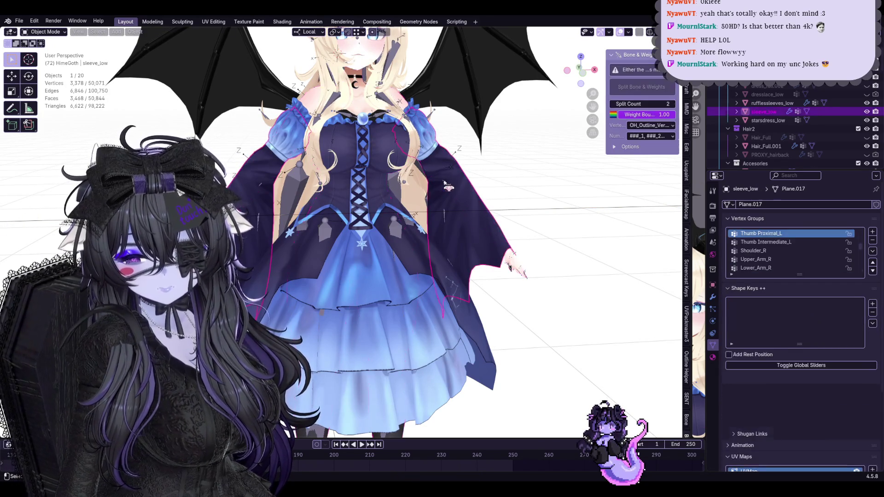
{"action": "left_click", "coordinate": [469, 210]}
{"action": "key", "text": "Tab"}
{"action": "middle_click_drag", "start_coordinate": [469, 210], "coordinate": [456, 216]}
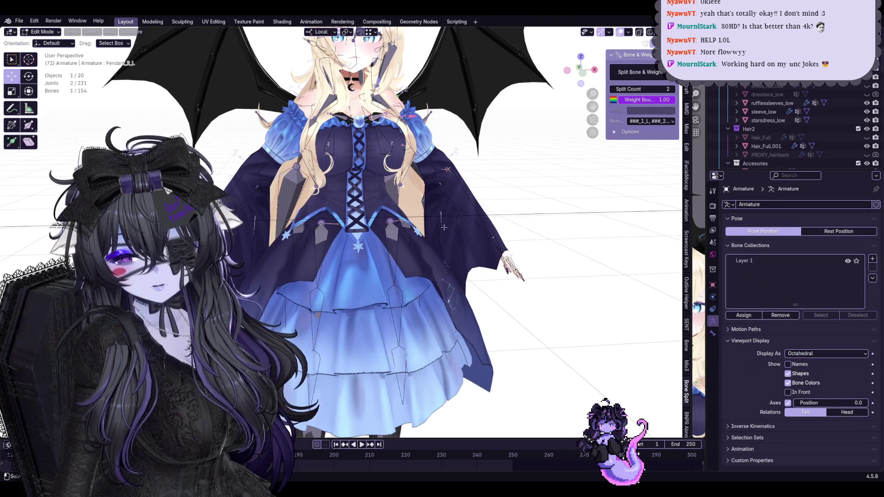
{"action": "left_click", "coordinate": [446, 222]}
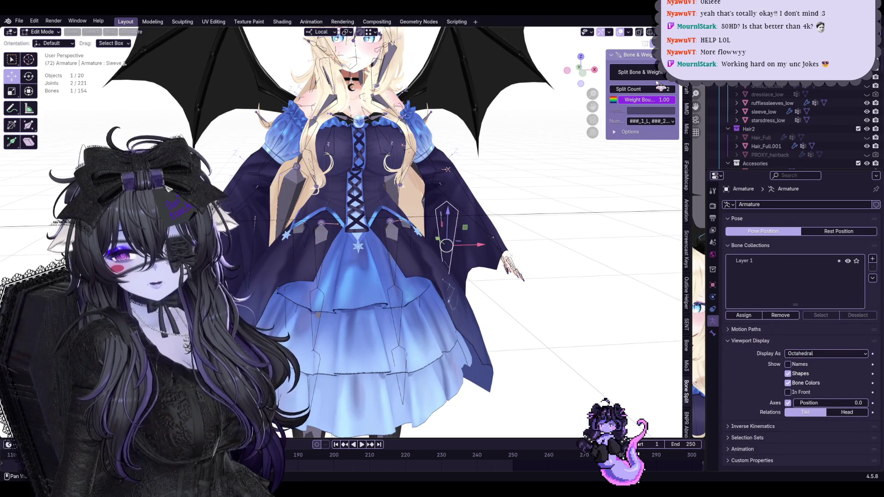
{"action": "left_click", "coordinate": [654, 87]}
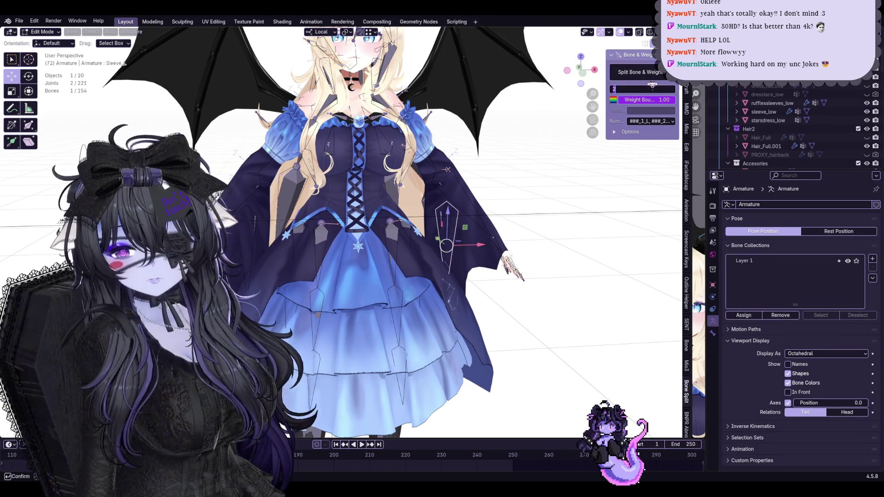
{"action": "type", "text": "3"}
{"action": "left_click", "coordinate": [650, 72]}
{"action": "scroll", "coordinate": [422, 46], "scroll_direction": "up", "scroll_amount": 4}
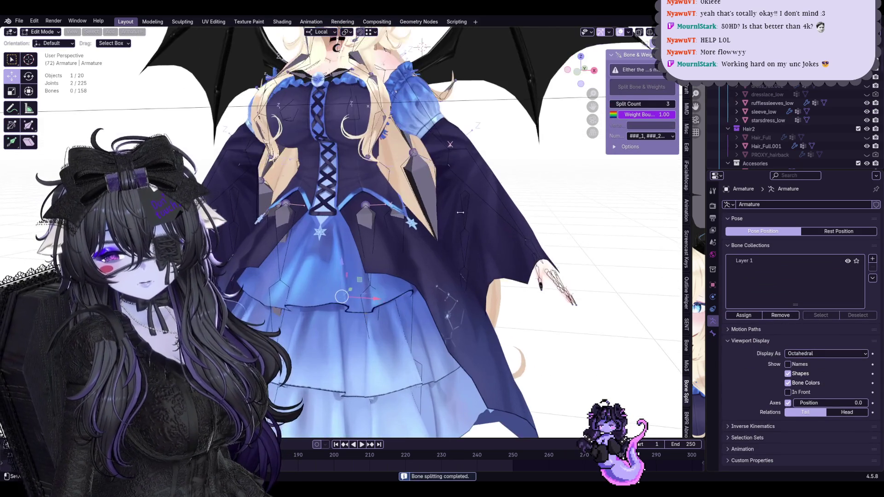
{"action": "key", "text": "ctrl+Tab"}
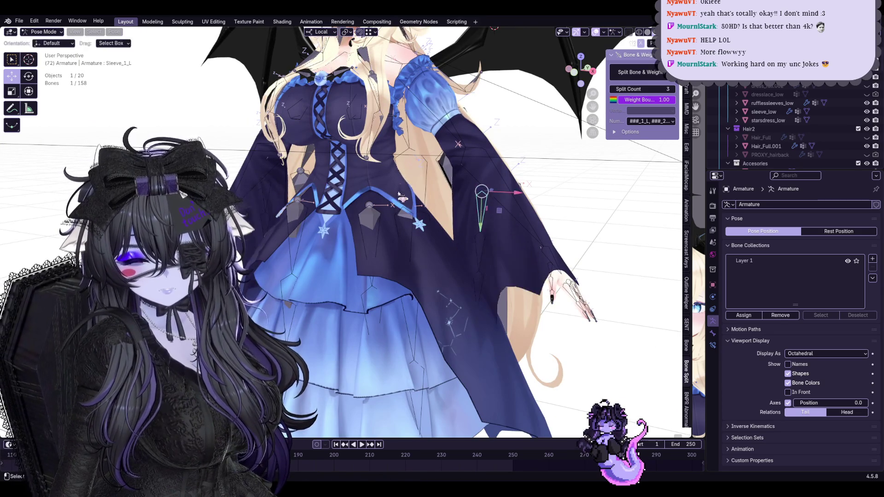
Check the new sleeve bones such as Sleeve_3_L in Pose Mode, then return to Object Mode.
{"action": "key", "text": "r"}
{"action": "scroll", "coordinate": [414, 183], "scroll_direction": "up", "scroll_amount": 4}
{"action": "middle_click_drag", "start_coordinate": [413, 182], "coordinate": [417, 177]}
{"action": "left_click", "coordinate": [420, 174]}
{"action": "key", "text": "r"}
{"action": "right_click", "coordinate": [419, 175]}
{"action": "left_click", "coordinate": [422, 290]}
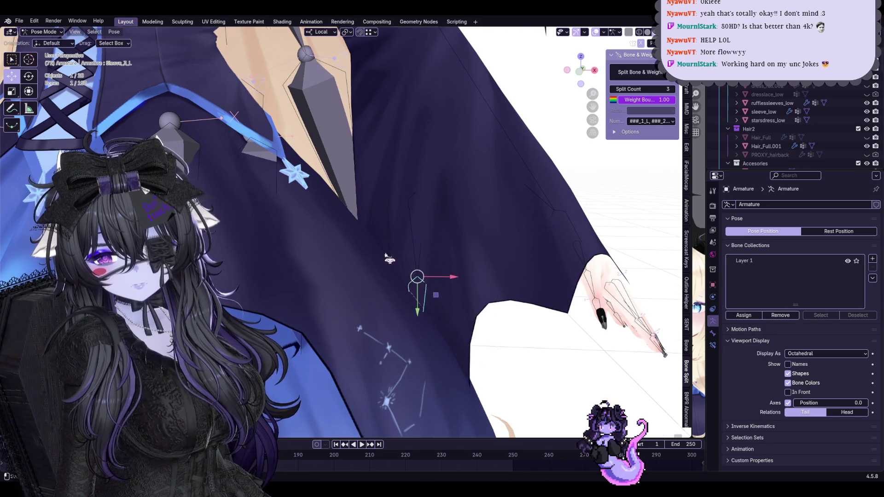
{"action": "scroll", "coordinate": [413, 277], "scroll_direction": "down", "scroll_amount": 3}
{"action": "middle_click_drag", "start_coordinate": [412, 276], "coordinate": [461, 258]}
{"action": "key", "text": "ctrl+Tab"}
{"action": "scroll", "coordinate": [507, 217], "scroll_direction": "down", "scroll_amount": 5}
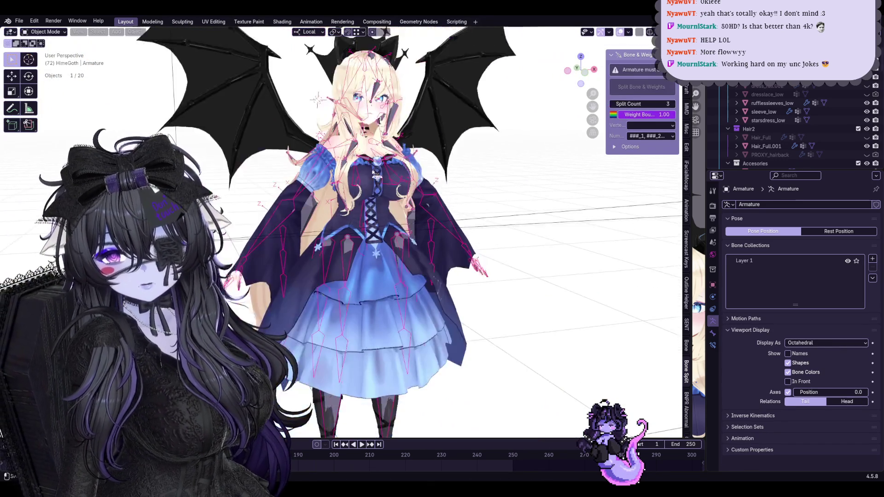
Save Start10Hime.blend and select the Hair_Full.001, SHAPEKEYS_HEAD and body meshes.
{"action": "middle_click_drag", "start_coordinate": [507, 217], "coordinate": [477, 163]}
{"action": "key", "text": "ctrl+s"}
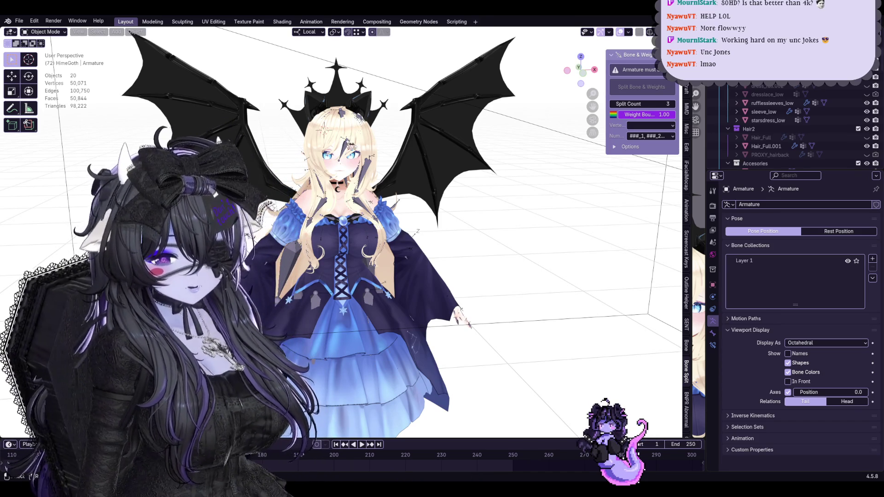
{"action": "scroll", "coordinate": [332, 147], "scroll_direction": "up", "scroll_amount": 4}
{"action": "left_click", "coordinate": [409, 148]}
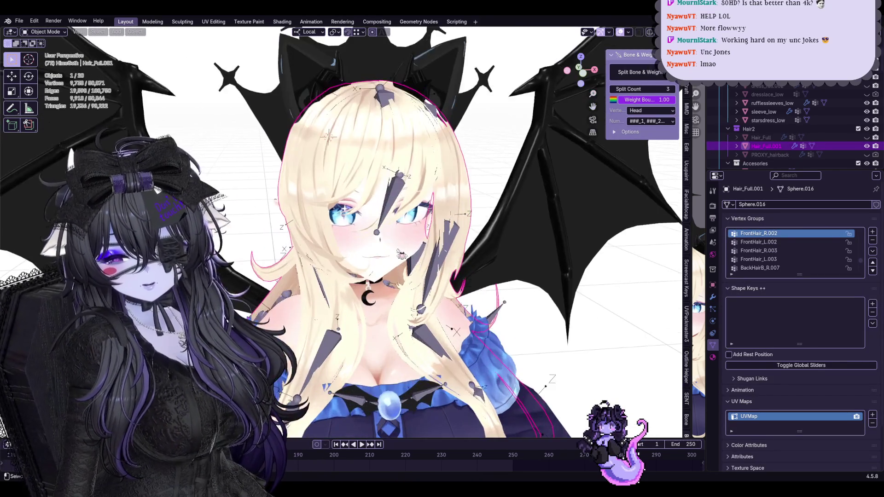
{"action": "left_click", "coordinate": [372, 260], "text": "shift"}
{"action": "scroll", "coordinate": [373, 261], "scroll_direction": "down", "scroll_amount": 3}
{"action": "scroll", "coordinate": [372, 260], "scroll_direction": "up", "scroll_amount": 5}
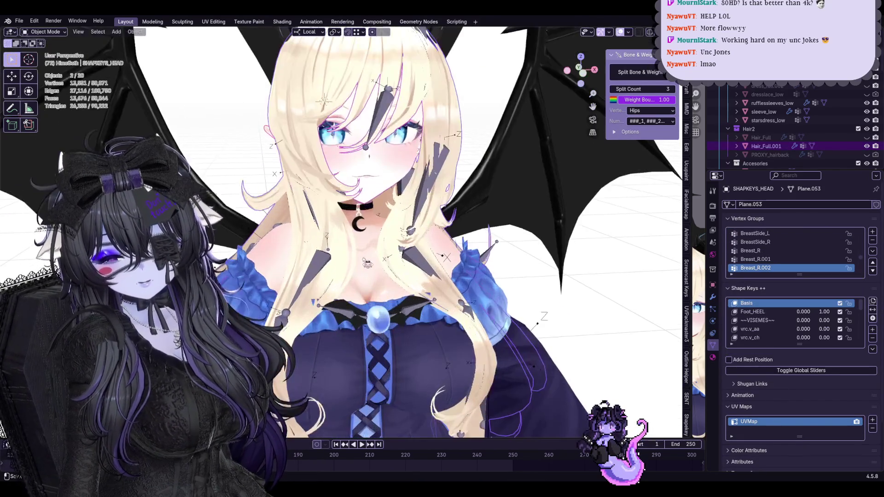
{"action": "left_click", "coordinate": [372, 261], "text": "shift"}
Add the dress_full, sleeve, sleeve_low and rufflessleeves_low meshes to the selection.
{"action": "scroll", "coordinate": [372, 260], "scroll_direction": "down", "scroll_amount": 4}
{"action": "scroll", "coordinate": [368, 249], "scroll_direction": "up", "scroll_amount": 2}
{"action": "scroll", "coordinate": [362, 229], "scroll_direction": "up", "scroll_amount": 2}
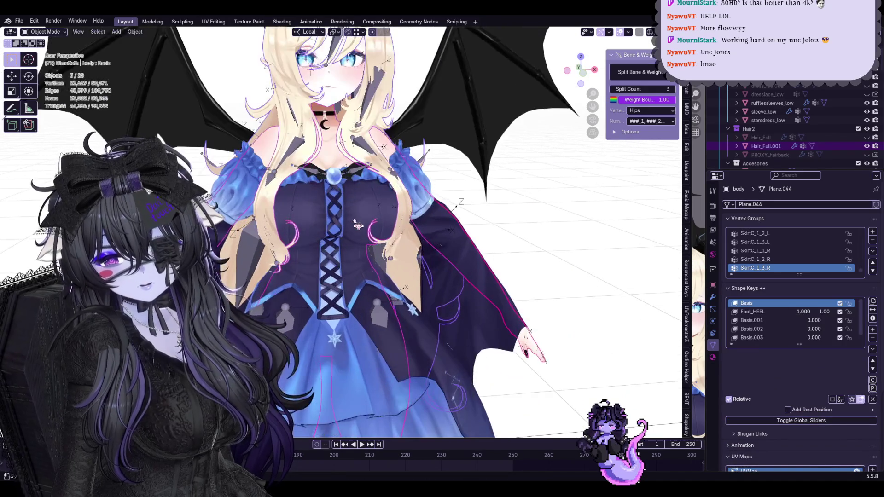
{"action": "left_click", "coordinate": [360, 224], "text": "shift"}
{"action": "scroll", "coordinate": [359, 221], "scroll_direction": "up", "scroll_amount": 2}
{"action": "scroll", "coordinate": [360, 205], "scroll_direction": "up", "scroll_amount": 2}
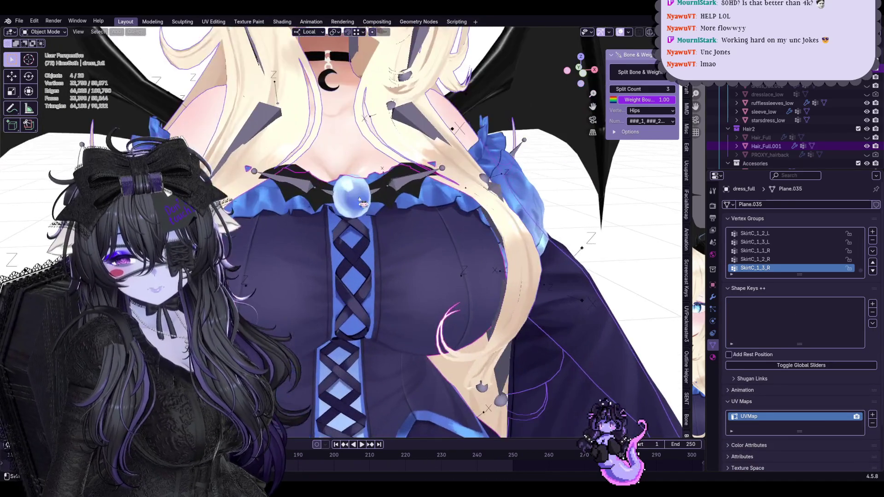
{"action": "left_click", "coordinate": [360, 202], "text": "shift"}
{"action": "scroll", "coordinate": [361, 203], "scroll_direction": "down", "scroll_amount": 4}
{"action": "left_click", "coordinate": [414, 226], "text": "shift"}
{"action": "scroll", "coordinate": [415, 226], "scroll_direction": "up", "scroll_amount": 2}
{"action": "scroll", "coordinate": [414, 225], "scroll_direction": "down", "scroll_amount": 2}
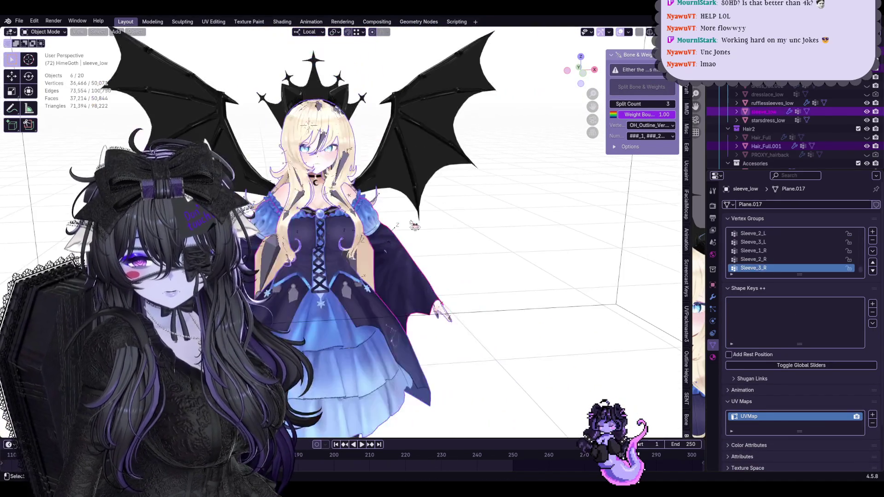
{"action": "left_click", "coordinate": [378, 216], "text": "shift"}
{"action": "scroll", "coordinate": [415, 217], "scroll_direction": "down", "scroll_amount": 3}
Briefly move the selected meshes, then add the Armature to the selection.
{"action": "key", "text": "g"}
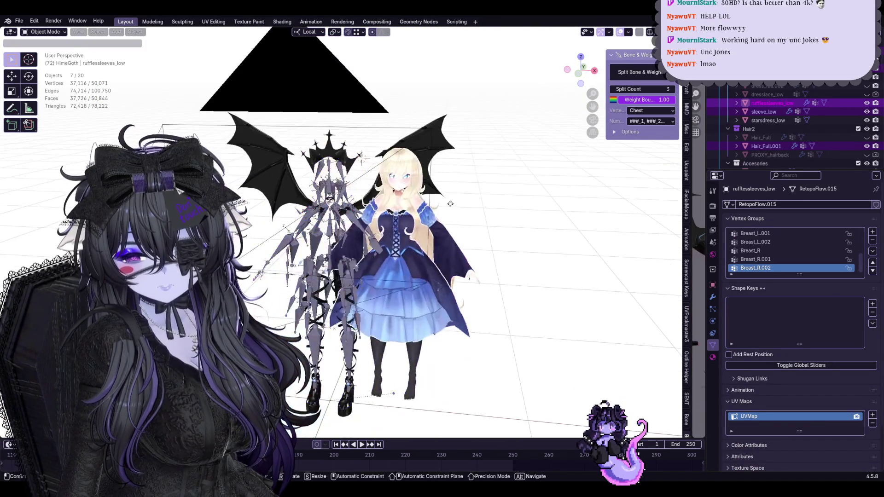
{"action": "left_click", "coordinate": [438, 168]}
{"action": "scroll", "coordinate": [337, 266], "scroll_direction": "up", "scroll_amount": 5}
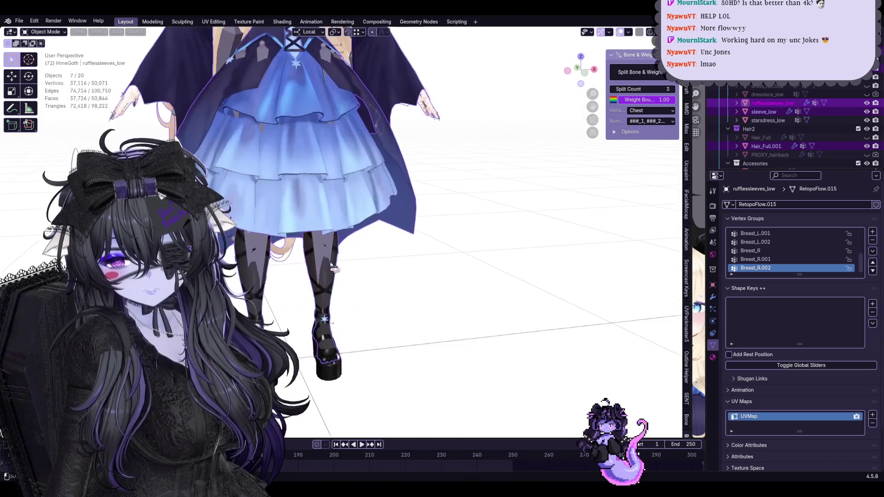
{"action": "left_click", "coordinate": [337, 266], "text": "shift"}
{"action": "scroll", "coordinate": [338, 266], "scroll_direction": "down", "scroll_amount": 4}
{"action": "scroll", "coordinate": [414, 257], "scroll_direction": "up", "scroll_amount": 2}
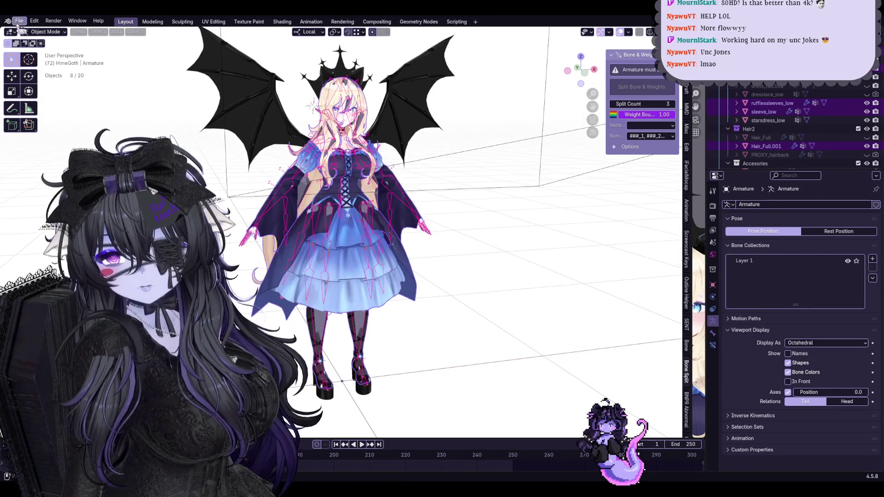
{"action": "left_click", "coordinate": [17, 23]}
{"action": "mouse_move", "coordinate": [67, 152]}
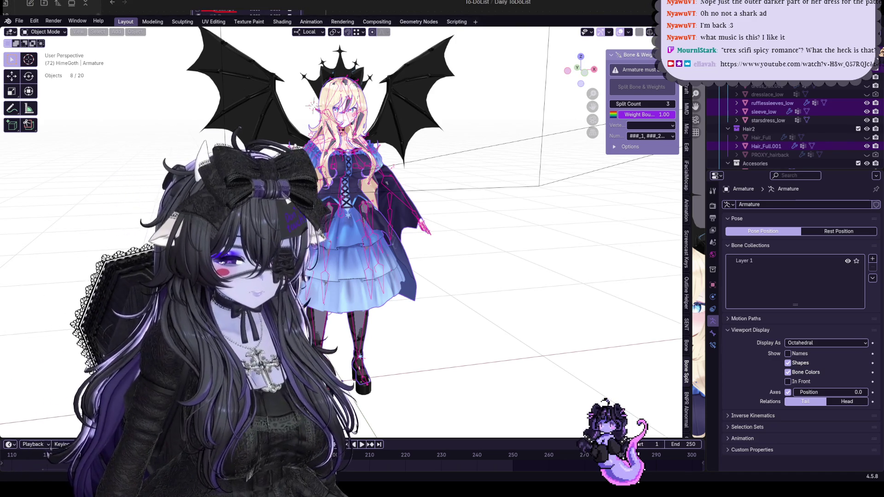
Switch from Blender to the Obsidian window with the Daily ToDoList canvas.
{"action": "key", "text": "alt+Tab"}
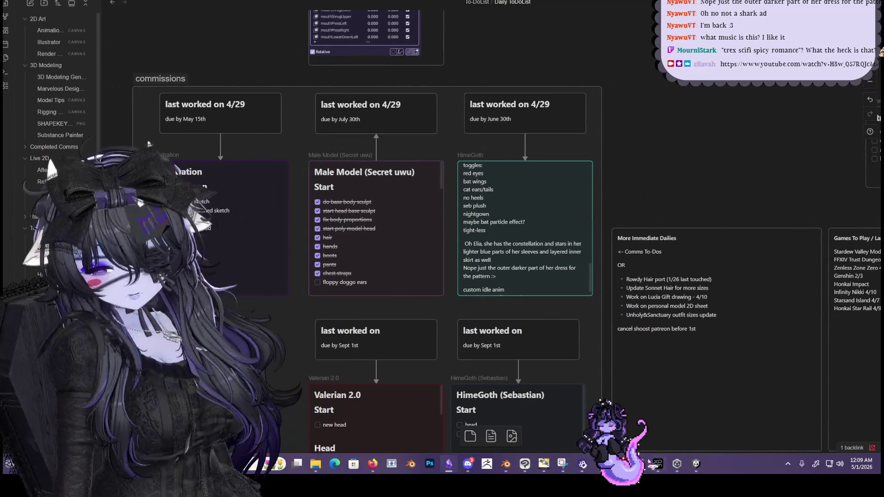
{"action": "left_click", "coordinate": [583, 464]}
{"action": "key", "text": "super+d"}
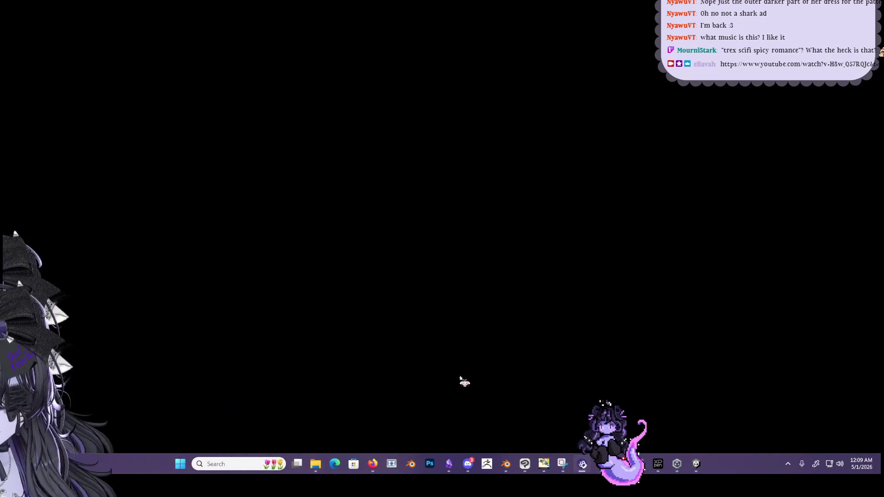
{"action": "left_click", "coordinate": [449, 464]}
{"action": "scroll", "coordinate": [389, 361], "scroll_direction": "down", "scroll_amount": 3}
{"action": "scroll", "coordinate": [266, 248], "scroll_direction": "down", "scroll_amount": 2}
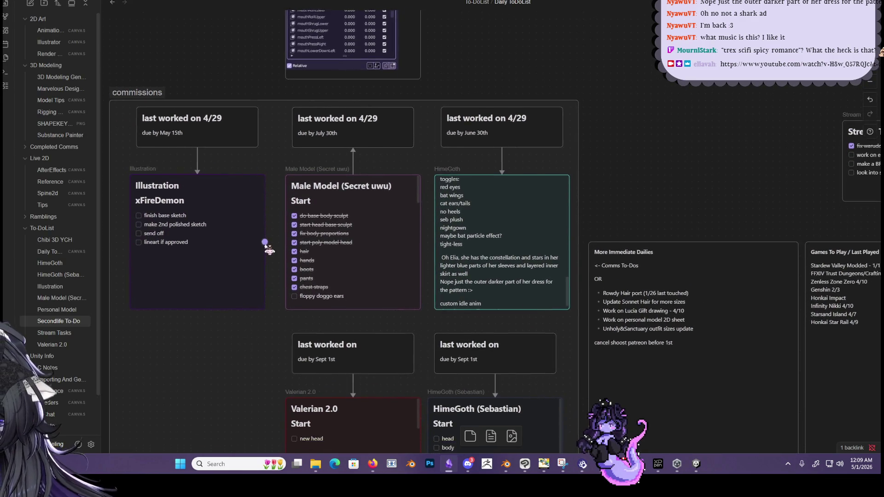
{"action": "left_click", "coordinate": [491, 234]}
{"action": "scroll", "coordinate": [511, 216], "scroll_direction": "up", "scroll_amount": 8}
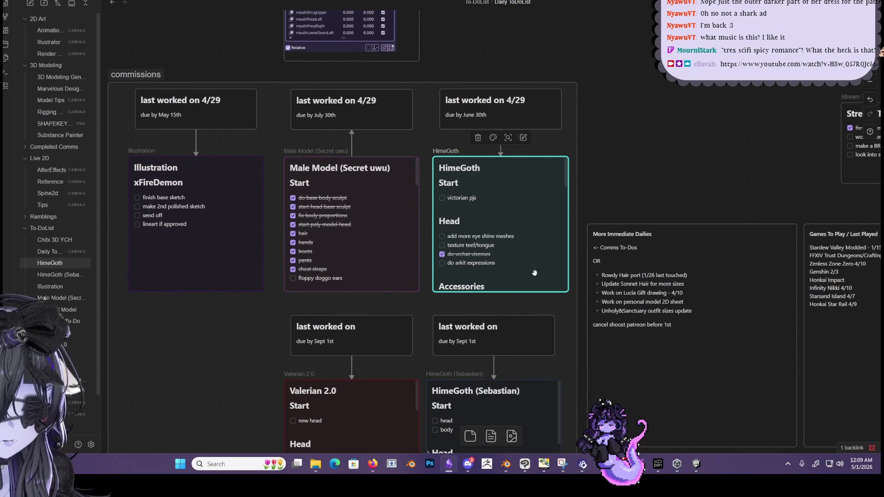
{"action": "scroll", "coordinate": [429, 261], "scroll_direction": "down", "scroll_amount": 3}
{"action": "scroll", "coordinate": [446, 263], "scroll_direction": "down", "scroll_amount": 2}
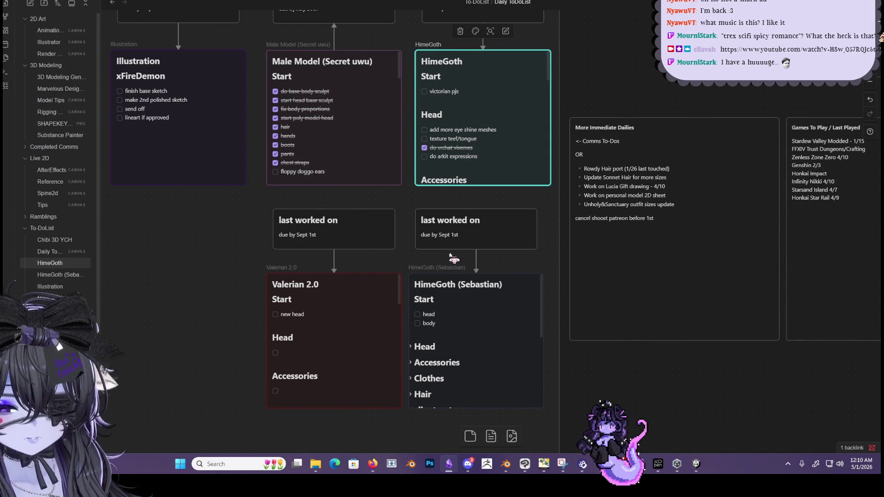
{"action": "scroll", "coordinate": [479, 278], "scroll_direction": "up", "scroll_amount": 1}
{"action": "scroll", "coordinate": [456, 290], "scroll_direction": "up", "scroll_amount": 3}
{"action": "scroll", "coordinate": [433, 299], "scroll_direction": "up", "scroll_amount": 1}
{"action": "scroll", "coordinate": [438, 295], "scroll_direction": "left", "scroll_amount": 1}
{"action": "scroll", "coordinate": [460, 285], "scroll_direction": "right", "scroll_amount": 3}
{"action": "scroll", "coordinate": [488, 274], "scroll_direction": "right", "scroll_amount": 2}
{"action": "scroll", "coordinate": [487, 274], "scroll_direction": "up", "scroll_amount": 1}
{"action": "middle_click_drag", "start_coordinate": [487, 274], "coordinate": [225, 206]}
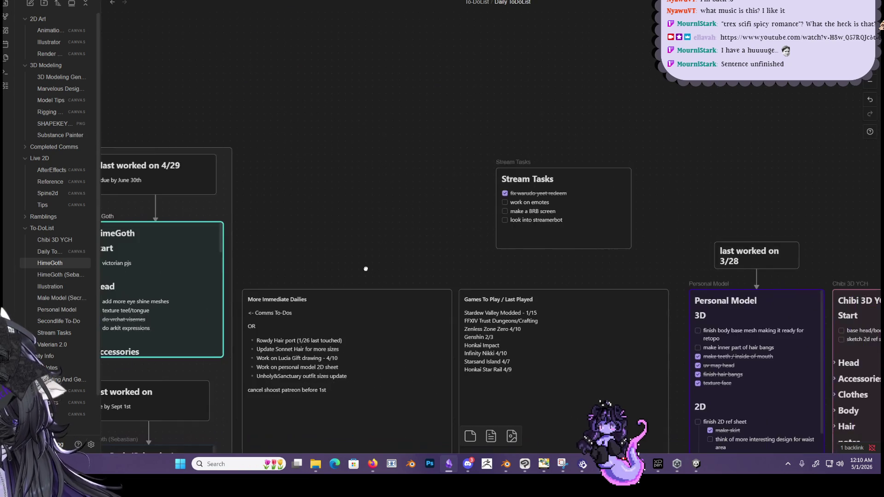
{"action": "scroll", "coordinate": [322, 221], "scroll_direction": "down", "scroll_amount": 3}
{"action": "scroll", "coordinate": [323, 221], "scroll_direction": "right", "scroll_amount": 2}
{"action": "scroll", "coordinate": [460, 240], "scroll_direction": "right", "scroll_amount": 2}
{"action": "scroll", "coordinate": [597, 251], "scroll_direction": "right", "scroll_amount": 3}
{"action": "middle_click_drag", "start_coordinate": [522, 277], "coordinate": [597, 267]}
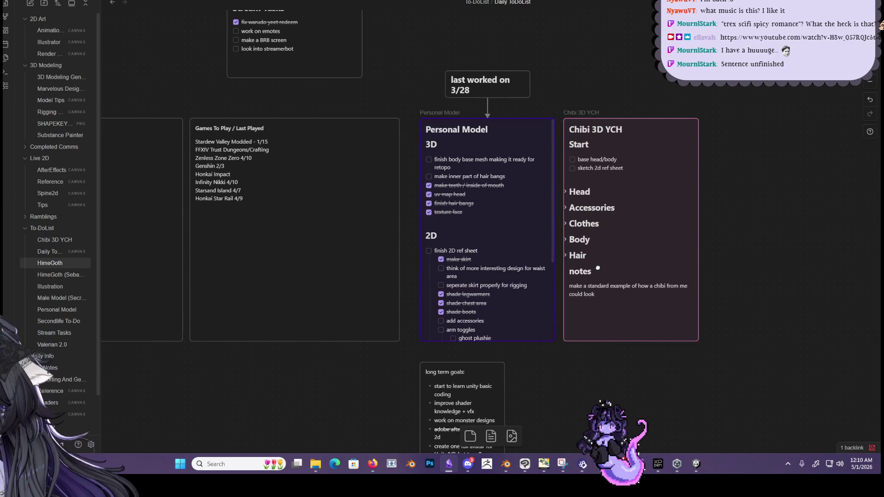
{"action": "scroll", "coordinate": [484, 243], "scroll_direction": "up", "scroll_amount": 2}
{"action": "scroll", "coordinate": [460, 225], "scroll_direction": "left", "scroll_amount": 3}
{"action": "scroll", "coordinate": [438, 207], "scroll_direction": "left", "scroll_amount": 6}
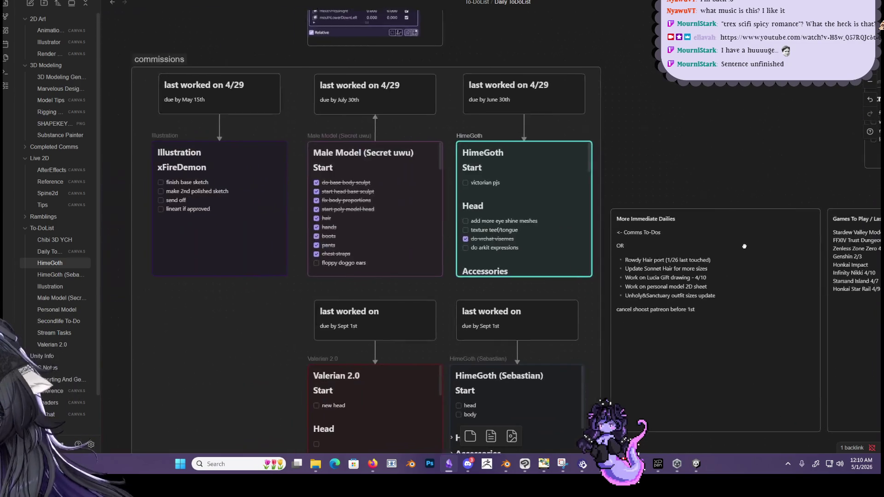
{"action": "scroll", "coordinate": [405, 185], "scroll_direction": "left", "scroll_amount": 2}
{"action": "scroll", "coordinate": [572, 244], "scroll_direction": "down", "scroll_amount": 3}
{"action": "scroll", "coordinate": [575, 237], "scroll_direction": "down", "scroll_amount": 3}
{"action": "scroll", "coordinate": [602, 231], "scroll_direction": "down", "scroll_amount": 3}
{"action": "scroll", "coordinate": [644, 225], "scroll_direction": "right", "scroll_amount": 2}
{"action": "scroll", "coordinate": [567, 302], "scroll_direction": "up", "scroll_amount": 2}
{"action": "scroll", "coordinate": [491, 195], "scroll_direction": "up", "scroll_amount": 1}
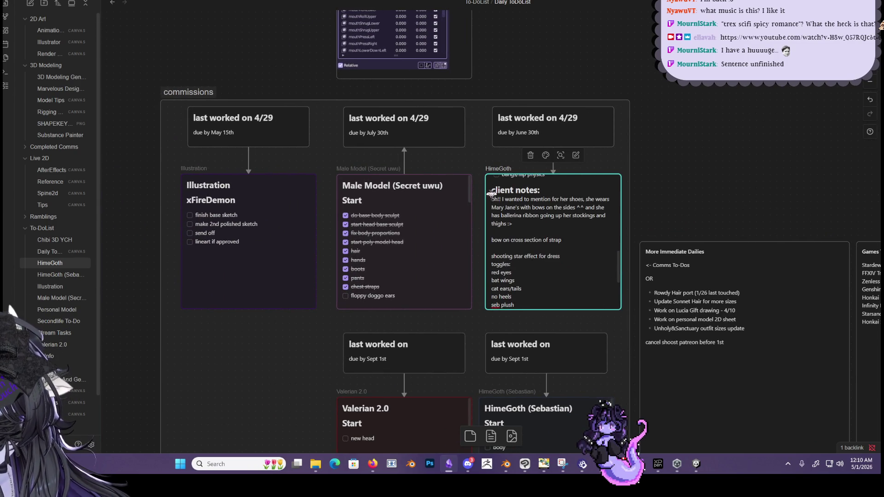
{"action": "scroll", "coordinate": [550, 249], "scroll_direction": "down", "scroll_amount": 2}
{"action": "scroll", "coordinate": [573, 269], "scroll_direction": "down", "scroll_amount": 2}
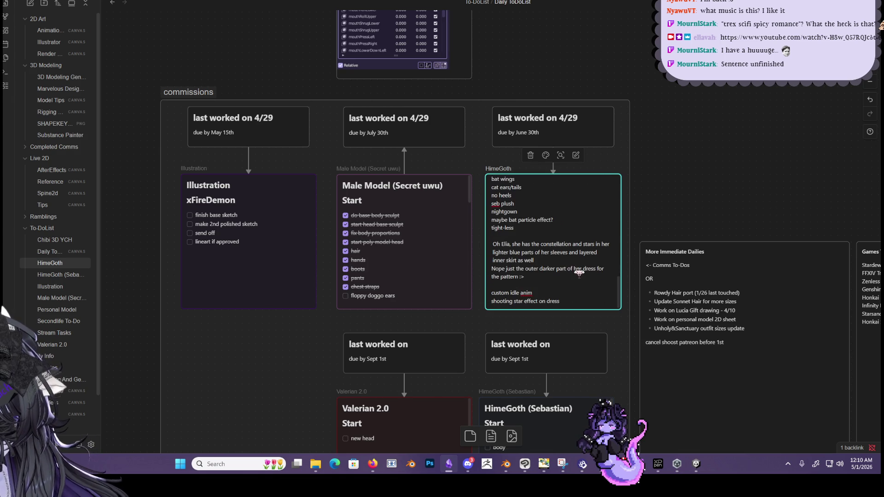
{"action": "scroll", "coordinate": [555, 270], "scroll_direction": "up", "scroll_amount": 2}
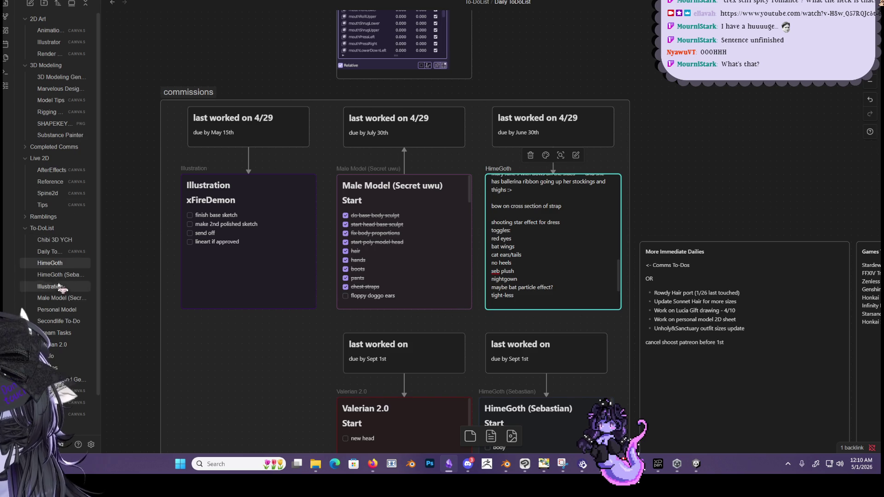
Open the Reference canvas under Live 2D and look around it.
{"action": "left_click", "coordinate": [64, 183]}
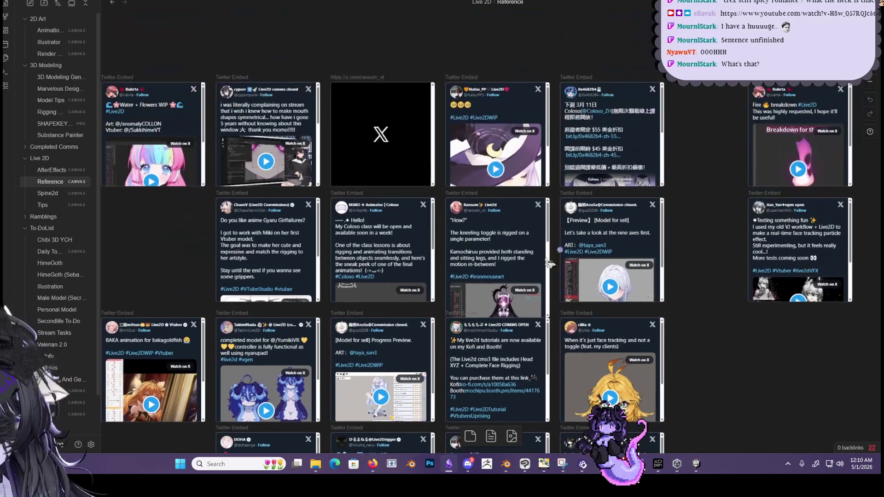
{"action": "scroll", "coordinate": [193, 121], "scroll_direction": "up", "scroll_amount": 3}
{"action": "scroll", "coordinate": [276, 194], "scroll_direction": "down", "scroll_amount": 3}
{"action": "scroll", "coordinate": [358, 260], "scroll_direction": "up", "scroll_amount": 3}
{"action": "scroll", "coordinate": [358, 260], "scroll_direction": "left", "scroll_amount": 1}
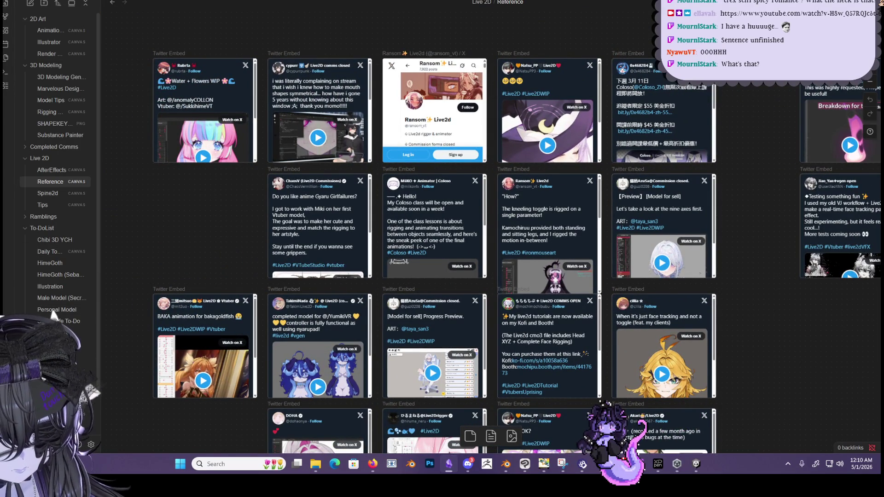
Open the VrChat canvas under Unity Info and pan across its embed cards.
{"action": "left_click", "coordinate": [52, 314]}
{"action": "scroll", "coordinate": [418, 146], "scroll_direction": "up", "scroll_amount": 5, "text": "ctrl"}
{"action": "scroll", "coordinate": [507, 224], "scroll_direction": "down", "scroll_amount": 2}
{"action": "scroll", "coordinate": [507, 225], "scroll_direction": "down", "scroll_amount": 2}
{"action": "scroll", "coordinate": [508, 225], "scroll_direction": "up", "scroll_amount": 3}
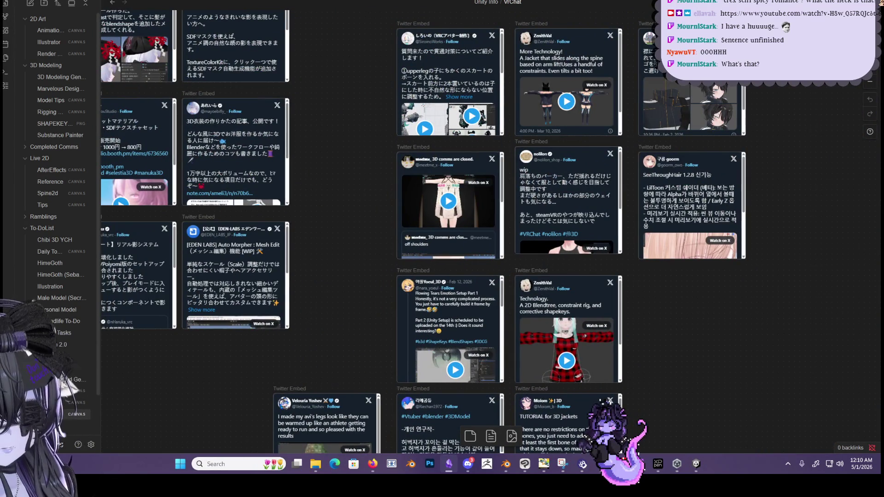
{"action": "middle_click_drag", "start_coordinate": [579, 289], "coordinate": [628, 373]}
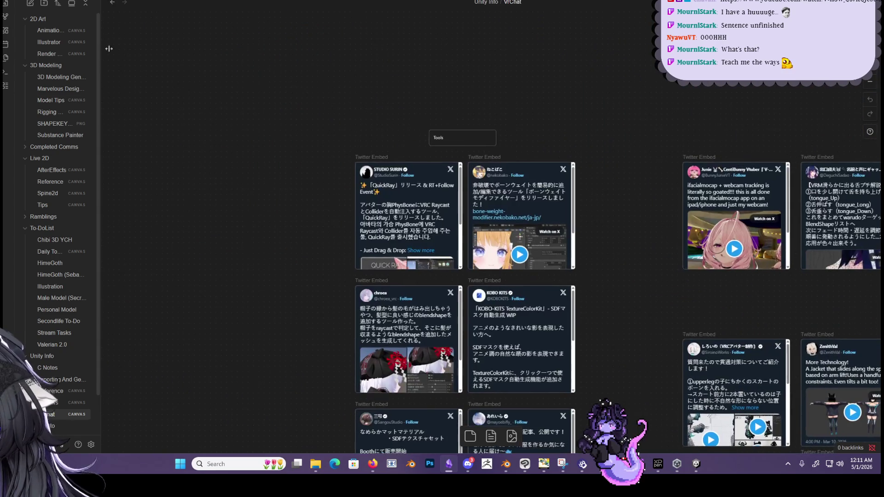
{"action": "right_click", "coordinate": [161, 97]}
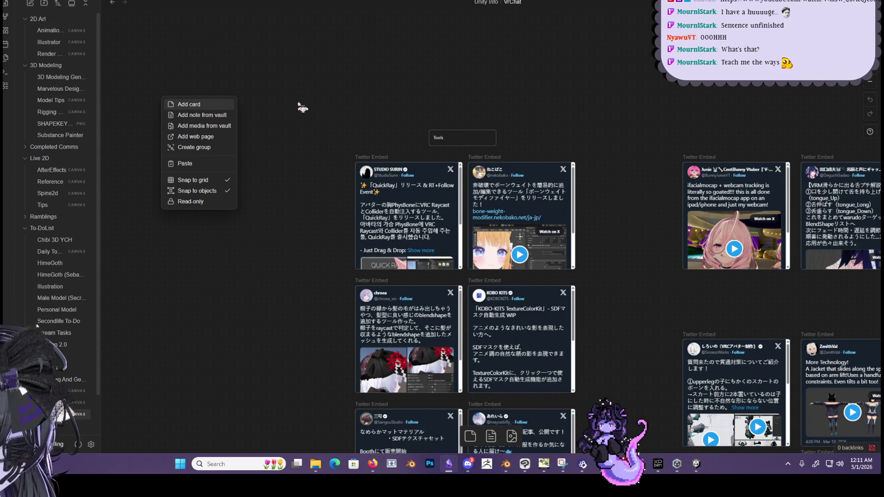
{"action": "left_click", "coordinate": [332, 121]}
{"action": "middle_click_drag", "start_coordinate": [299, 166], "coordinate": [39, 90]}
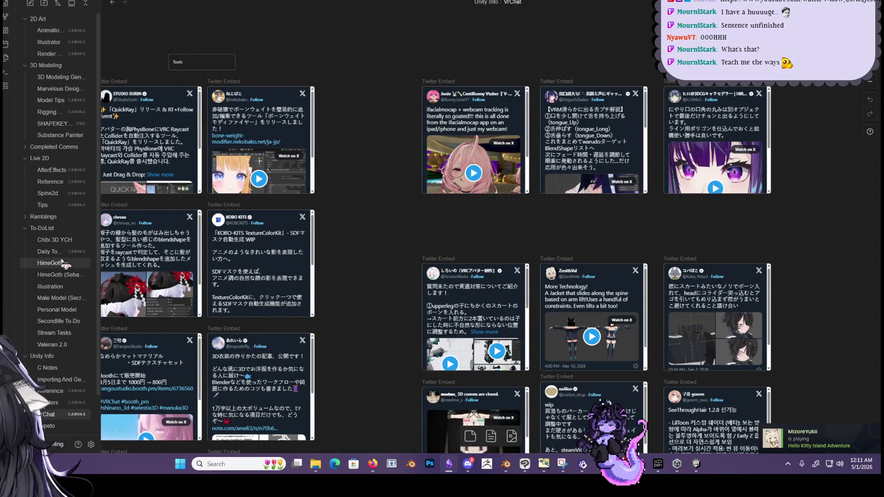
Open the HimeGoth note, then the Daily ToDoList canvas, panned to the commission cards.
{"action": "left_click", "coordinate": [76, 266]}
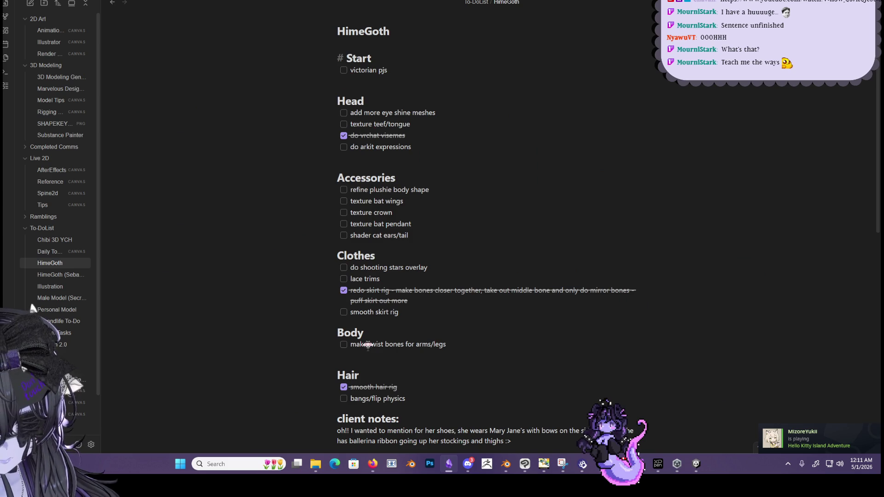
{"action": "left_click", "coordinate": [54, 240]}
{"action": "left_click", "coordinate": [48, 252]}
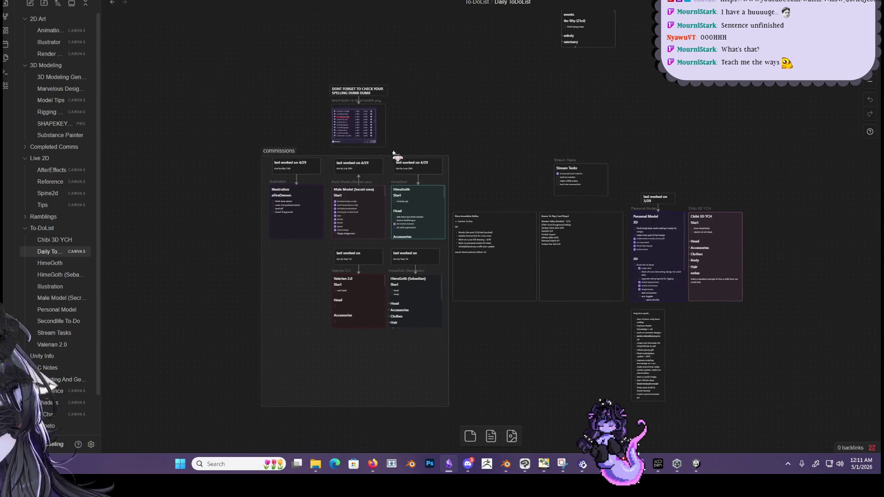
{"action": "scroll", "coordinate": [391, 92], "scroll_direction": "up", "scroll_amount": 5, "text": "ctrl"}
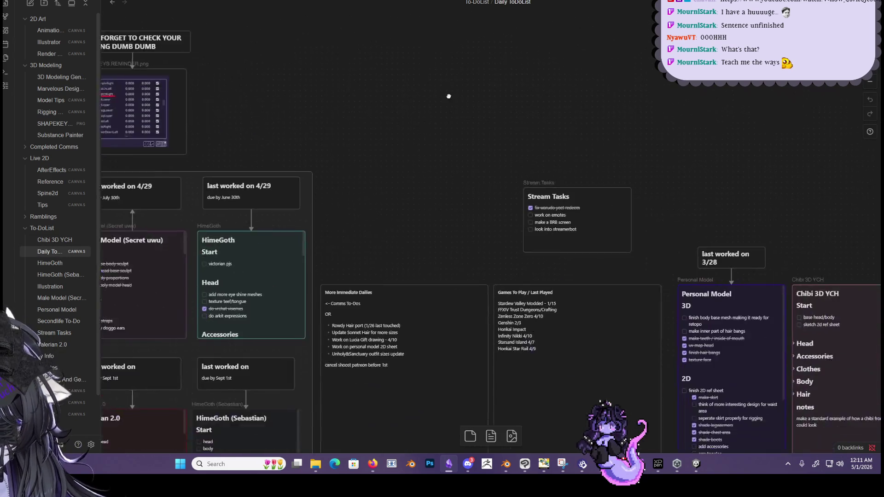
{"action": "left_click_drag", "start_coordinate": [391, 92], "coordinate": [578, 102]}
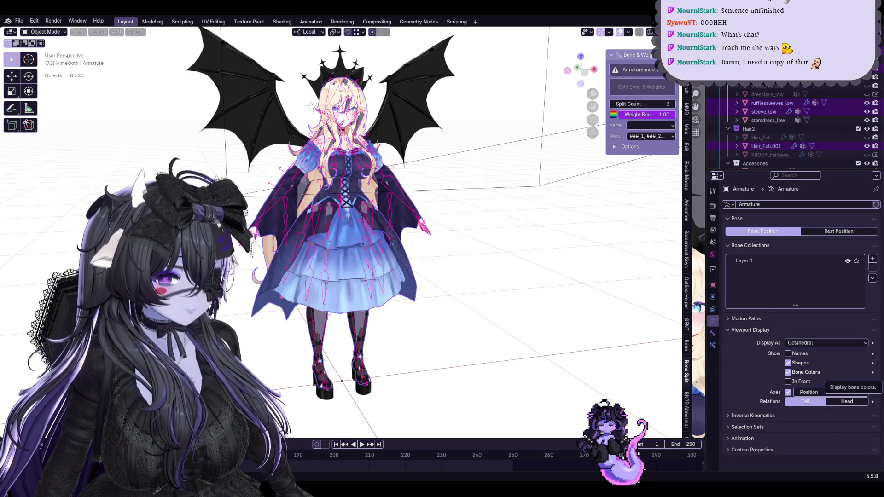
Zoom in on the HimeGoth character, then zoom out to frame her and her bat wings.
{"action": "scroll", "coordinate": [482, 239], "scroll_direction": "up", "scroll_amount": 4}
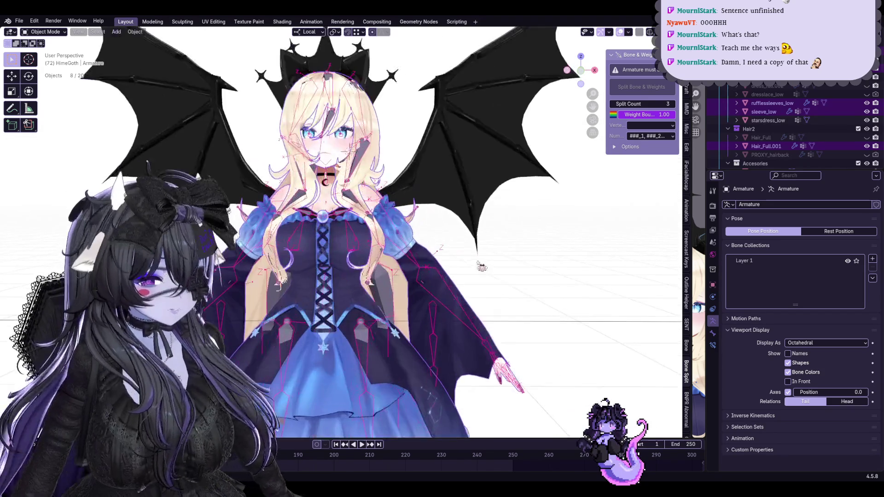
{"action": "scroll", "coordinate": [482, 265], "scroll_direction": "up", "scroll_amount": 3}
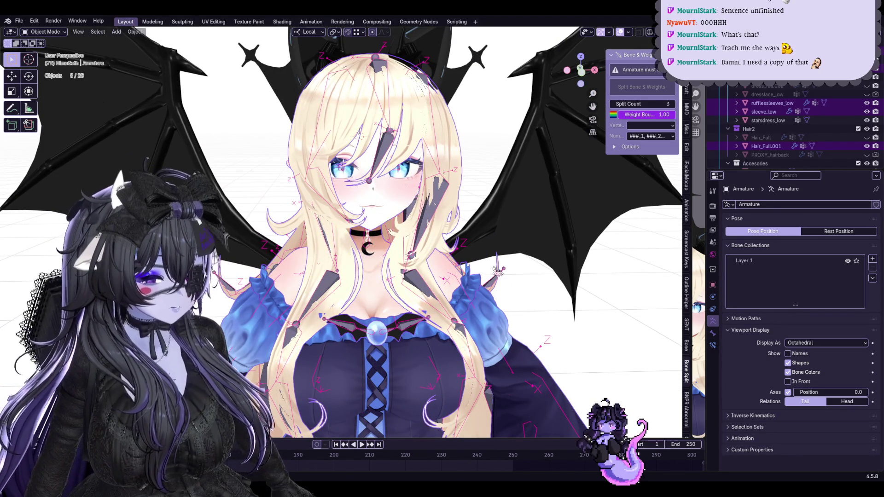
{"action": "middle_click_drag", "start_coordinate": [478, 262], "coordinate": [551, 372], "text": "ctrl"}
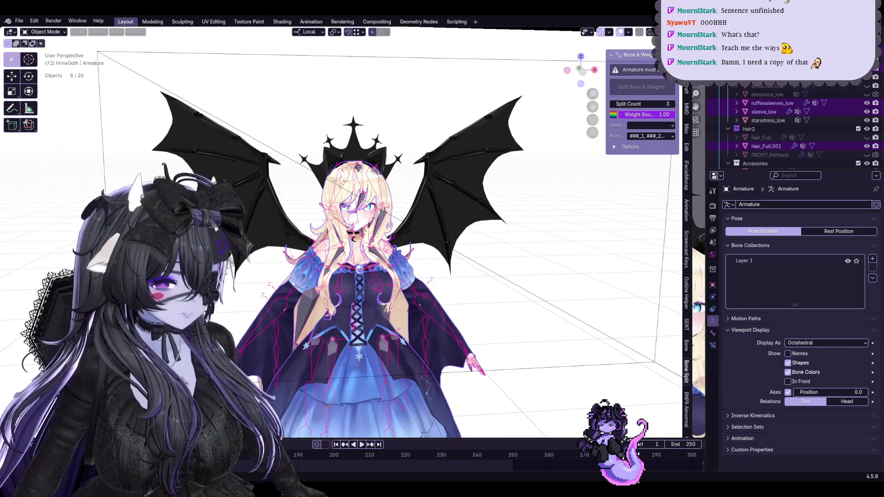
{"action": "key", "text": "alt+Tab"}
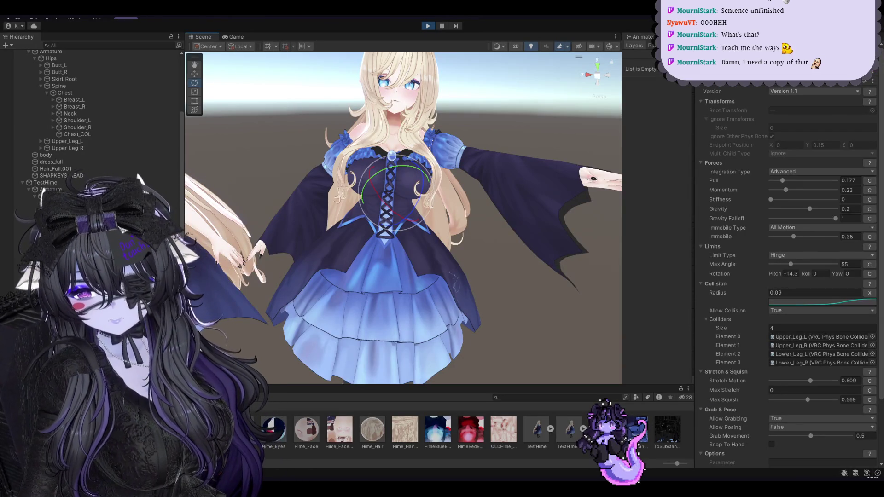
In Play mode, select the right upper arm bone and raise the arm to horizontal.
{"action": "left_click", "coordinate": [481, 165]}
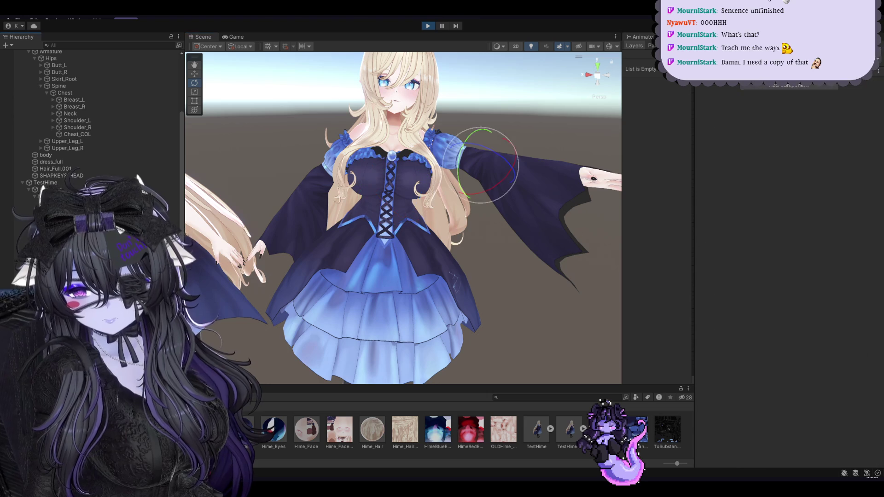
{"action": "left_click_drag", "start_coordinate": [486, 169], "coordinate": [495, 198]}
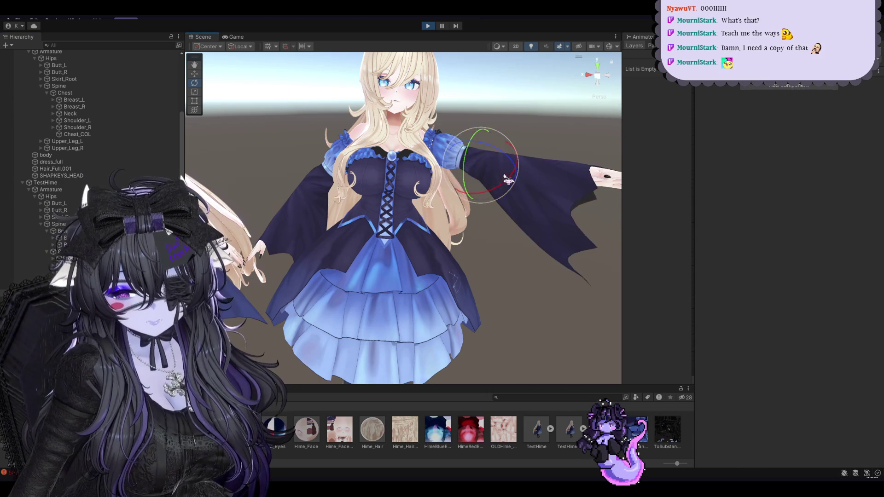
{"action": "mouse_move", "coordinate": [495, 198]}
{"action": "left_mouse_down"}
{"action": "mouse_move", "coordinate": [524, 149]}
{"action": "mouse_move", "coordinate": [506, 174]}
{"action": "mouse_move", "coordinate": [511, 153]}
{"action": "mouse_move", "coordinate": [469, 191]}
{"action": "mouse_move", "coordinate": [496, 183]}
{"action": "mouse_move", "coordinate": [484, 158]}
{"action": "mouse_move", "coordinate": [506, 175]}
{"action": "left_mouse_up"}
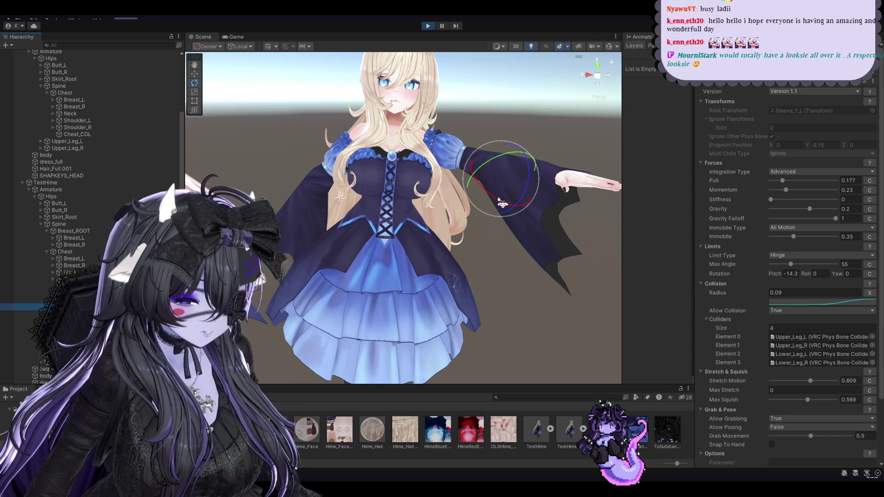
Test sleeve Pull and Momentum 0.091 by lowering and raising the right arm, then reselecting both sleeve bones.
{"action": "left_click", "coordinate": [486, 233]}
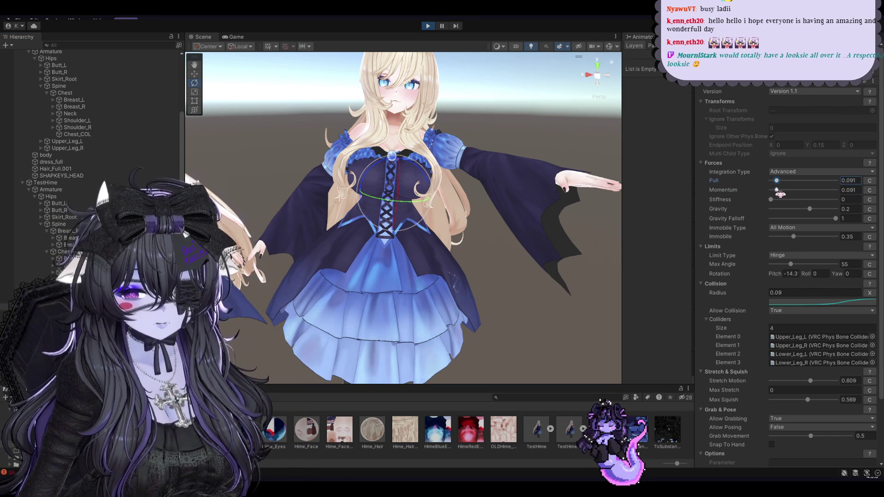
{"action": "mouse_move", "coordinate": [372, 207]}
{"action": "left_mouse_down", "text": "alt"}
{"action": "mouse_move", "coordinate": [409, 245]}
{"action": "mouse_move", "coordinate": [387, 244]}
{"action": "mouse_move", "coordinate": [415, 239]}
{"action": "left_mouse_up", "text": "alt"}
{"action": "left_click", "coordinate": [507, 175]}
{"action": "mouse_move", "coordinate": [499, 152]}
{"action": "left_mouse_down"}
{"action": "mouse_move", "coordinate": [513, 173]}
{"action": "mouse_move", "coordinate": [467, 162]}
{"action": "mouse_move", "coordinate": [455, 139]}
{"action": "mouse_move", "coordinate": [482, 174]}
{"action": "left_mouse_up"}
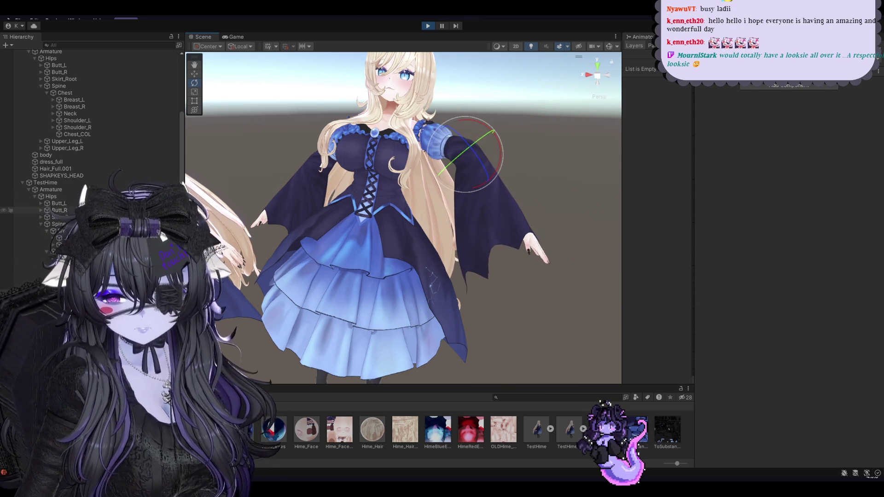
{"action": "mouse_move", "coordinate": [482, 174]}
{"action": "left_mouse_down"}
{"action": "mouse_move", "coordinate": [451, 147]}
{"action": "mouse_move", "coordinate": [419, 145]}
{"action": "mouse_move", "coordinate": [233, 221]}
{"action": "left_mouse_up"}
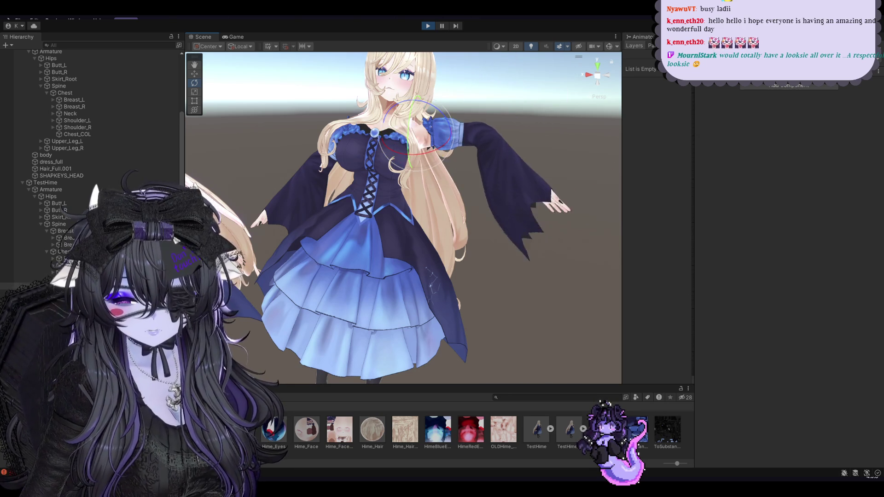
{"action": "left_click", "coordinate": [495, 159]}
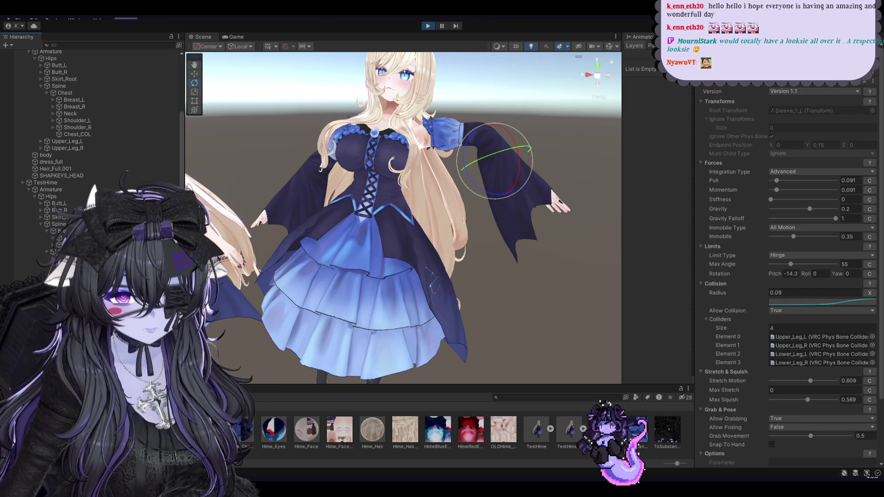
{"action": "left_click", "coordinate": [310, 184]}
{"action": "left_click", "coordinate": [449, 138], "text": "shift"}
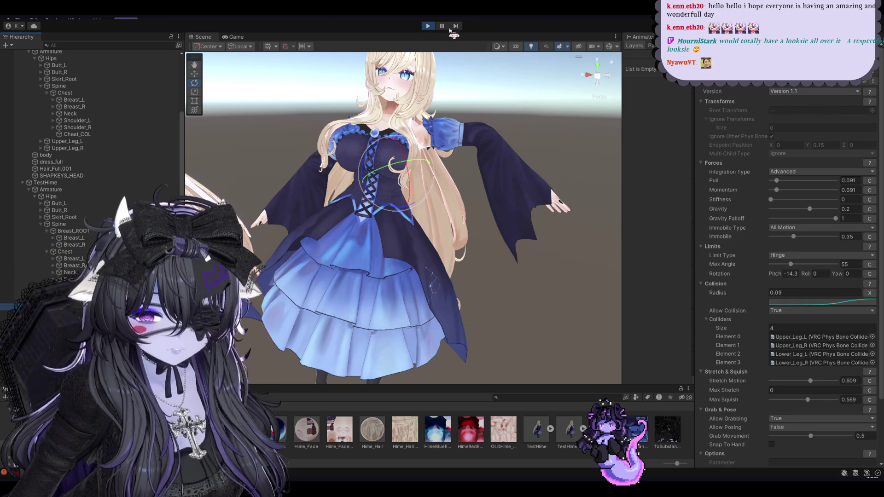
Stop the play test, collapse the PhysBone settings and save the scene.
{"action": "left_click", "coordinate": [429, 25]}
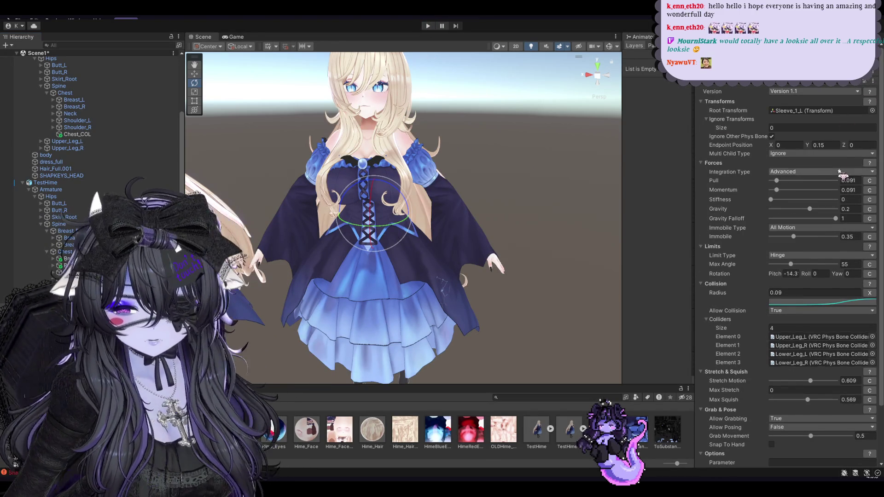
{"action": "middle_click_drag", "start_coordinate": [511, 156], "coordinate": [696, 135]}
{"action": "left_click", "coordinate": [701, 85]}
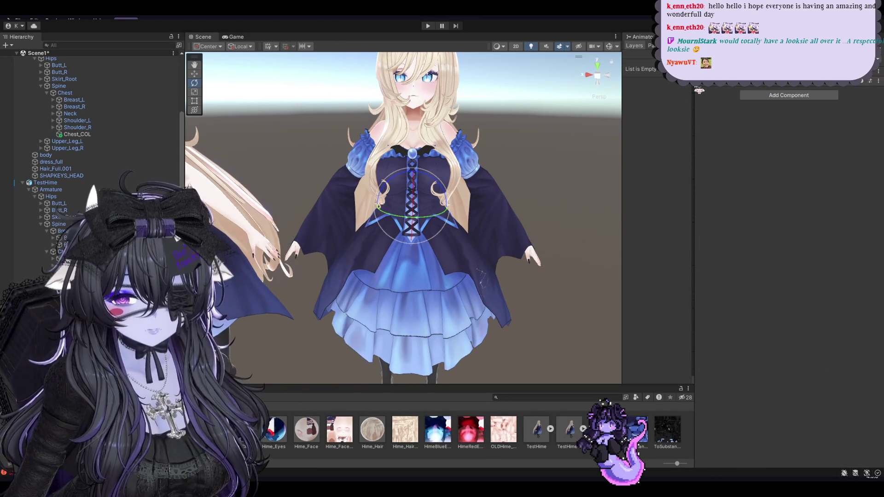
{"action": "scroll", "coordinate": [530, 150], "scroll_direction": "down", "scroll_amount": 2}
{"action": "left_click", "coordinate": [525, 150]}
{"action": "key", "text": "ctrl+s"}
{"action": "scroll", "coordinate": [520, 150], "scroll_direction": "down", "scroll_amount": 2}
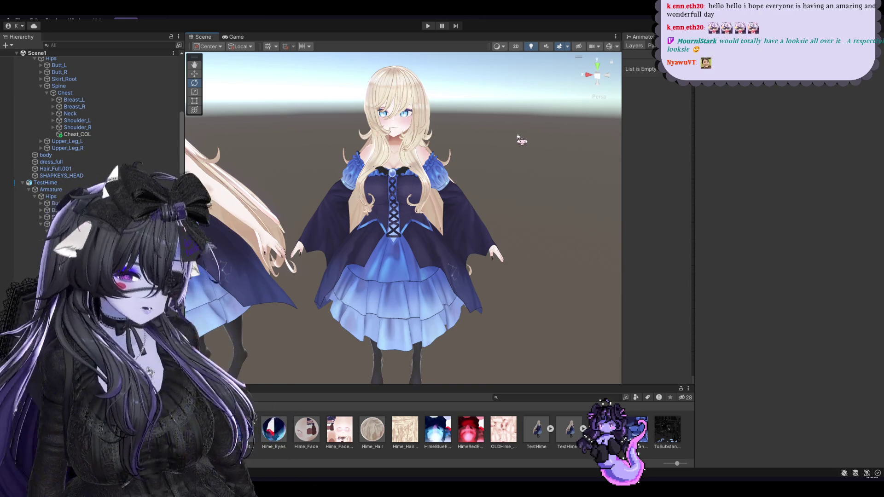
{"action": "middle_click_drag", "start_coordinate": [521, 129], "coordinate": [506, 124]}
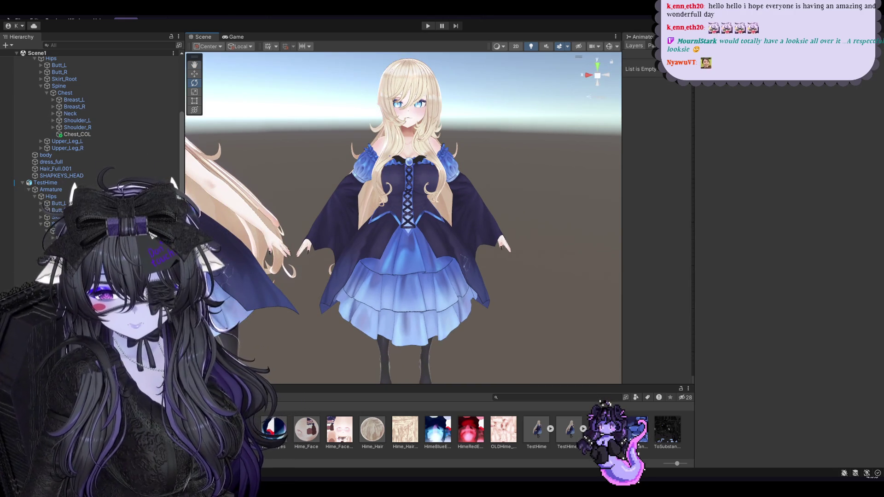
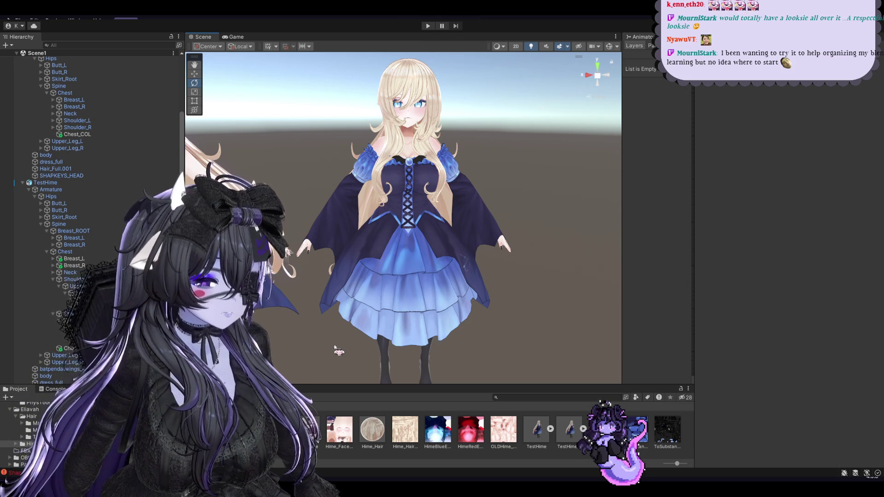
Select the TestHime avatar in the Hierarchy and enter play mode with Ctrl+P.
{"action": "left_click", "coordinate": [346, 196]}
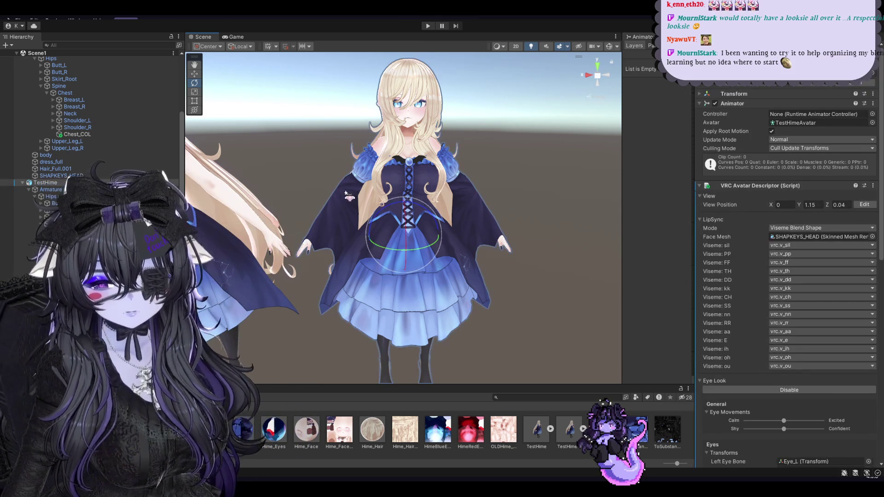
{"action": "key", "text": "ctrl+p"}
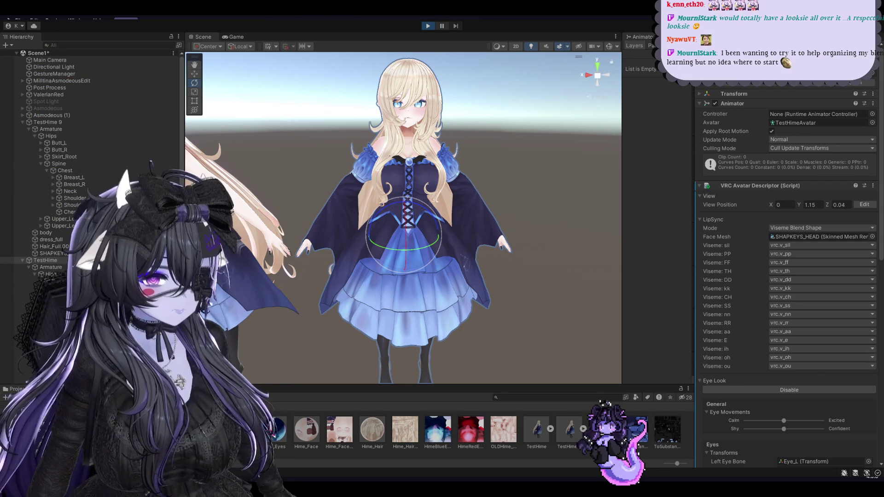
Twist the avatar's upper body with the rotate gizmo to shake the PhysBones, then stop play mode.
{"action": "scroll", "coordinate": [788, 276], "scroll_direction": "down", "scroll_amount": 5}
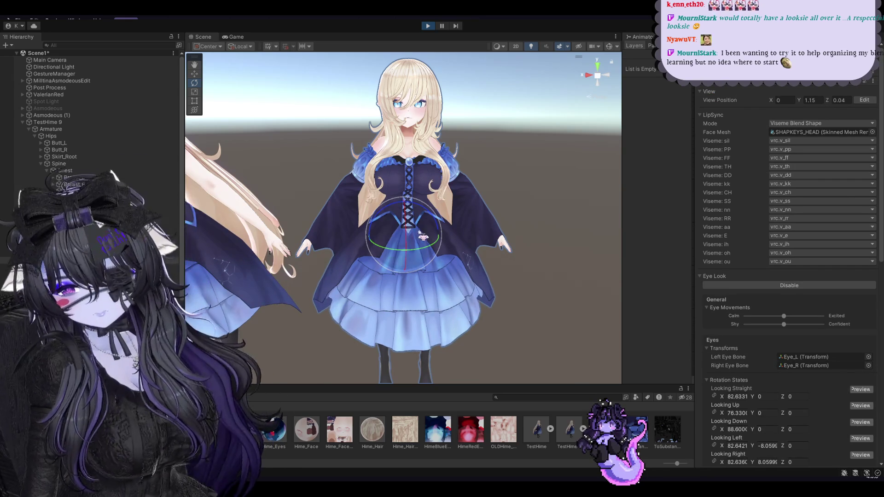
{"action": "left_click", "coordinate": [413, 248]}
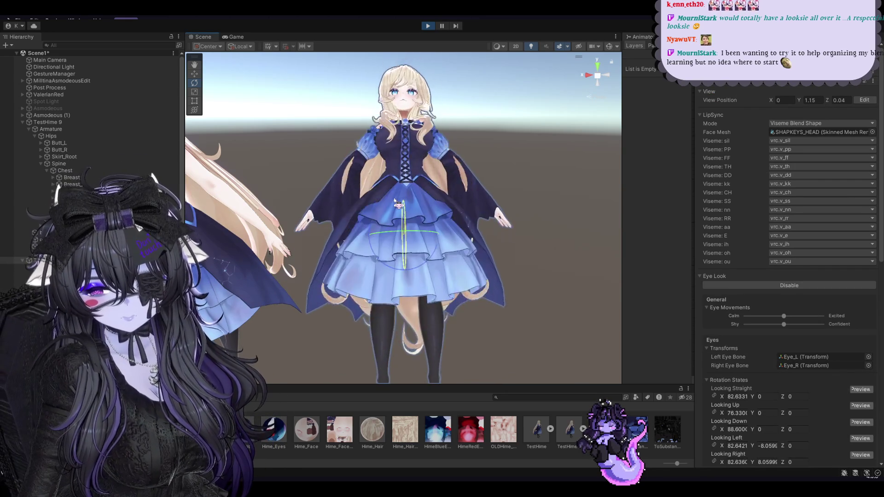
{"action": "mouse_move", "coordinate": [404, 225]}
{"action": "left_mouse_down"}
{"action": "mouse_move", "coordinate": [422, 208]}
{"action": "mouse_move", "coordinate": [420, 223]}
{"action": "mouse_move", "coordinate": [428, 220]}
{"action": "left_mouse_up"}
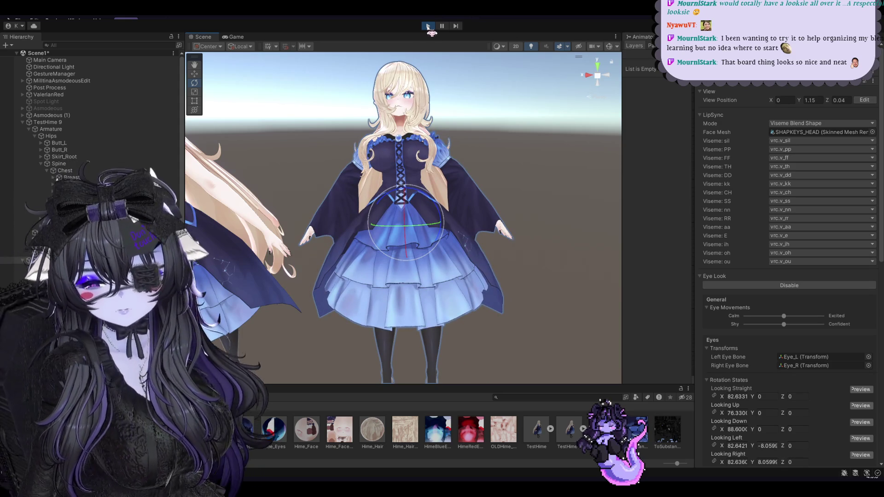
{"action": "left_click", "coordinate": [427, 26]}
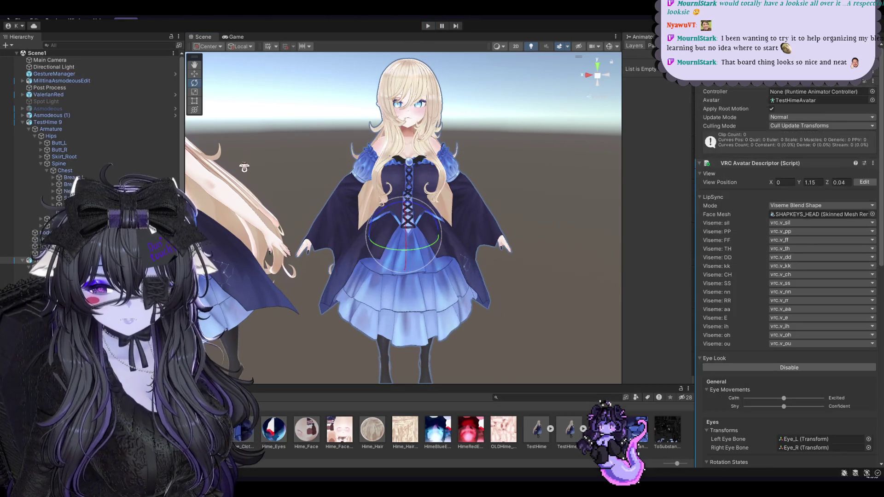
Inspect the Butt_R and Hips bones while panning the view to see the whole avatar.
{"action": "scroll", "coordinate": [393, 243], "scroll_direction": "up", "scroll_amount": 5}
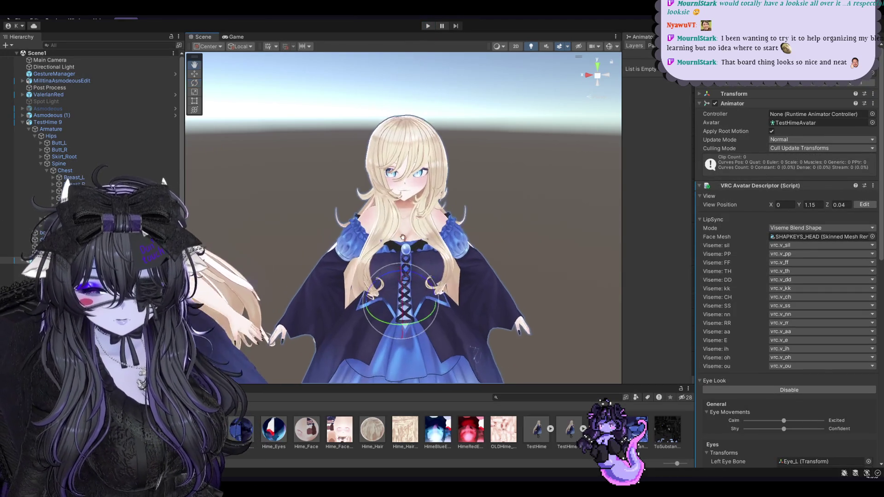
{"action": "scroll", "coordinate": [170, 184], "scroll_direction": "down", "scroll_amount": 3}
{"action": "scroll", "coordinate": [170, 184], "scroll_direction": "down", "scroll_amount": 3}
{"action": "mouse_move", "coordinate": [409, 285]}
{"action": "middle_mouse_down"}
{"action": "mouse_move", "coordinate": [406, 263]}
{"action": "mouse_move", "coordinate": [418, 290]}
{"action": "mouse_move", "coordinate": [409, 275]}
{"action": "mouse_move", "coordinate": [387, 274]}
{"action": "middle_mouse_up"}
{"action": "left_click", "coordinate": [141, 180]}
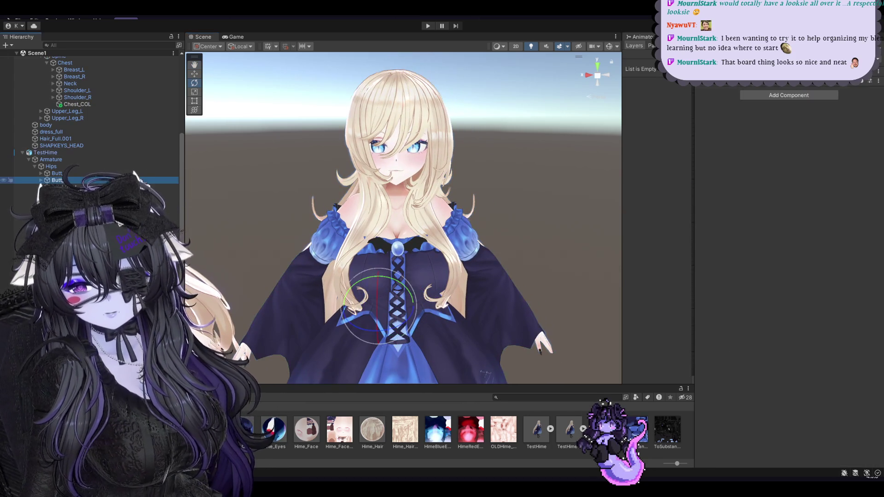
{"action": "left_click", "coordinate": [51, 167]}
{"action": "mouse_move", "coordinate": [406, 295]}
{"action": "middle_mouse_down"}
{"action": "mouse_move", "coordinate": [441, 339]}
{"action": "mouse_move", "coordinate": [432, 309]}
{"action": "middle_mouse_up"}
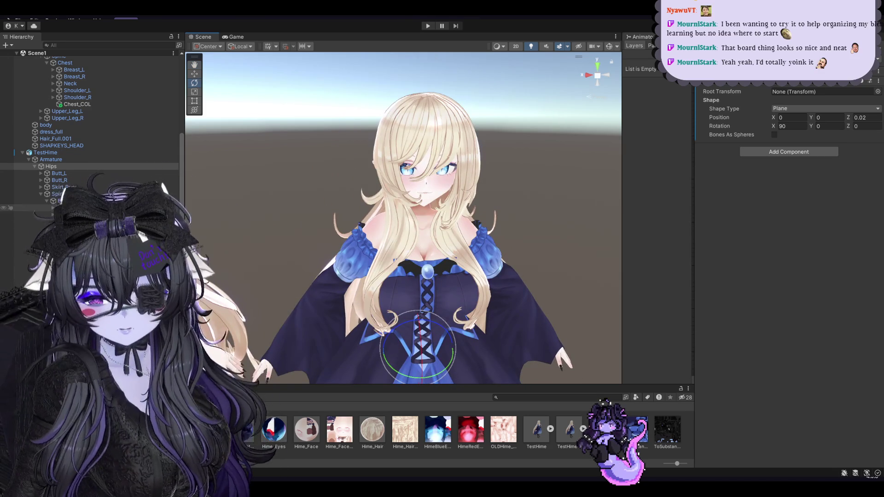
{"action": "middle_click_drag", "start_coordinate": [375, 318], "coordinate": [367, 243]}
{"action": "scroll", "coordinate": [368, 242], "scroll_direction": "down", "scroll_amount": 2}
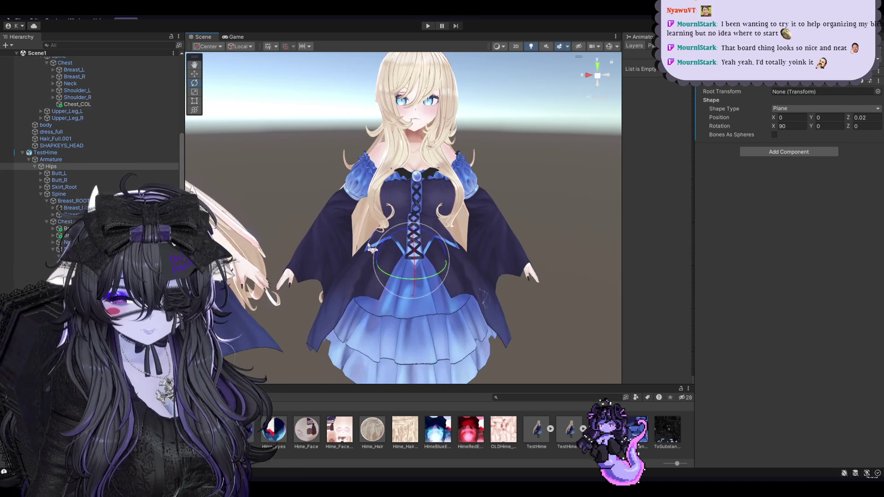
{"action": "scroll", "coordinate": [368, 243], "scroll_direction": "down", "scroll_amount": 3}
Step through Skirt_Root and the head bone to the arm bone, confirming collider radius 0.5.
{"action": "left_click", "coordinate": [64, 187]}
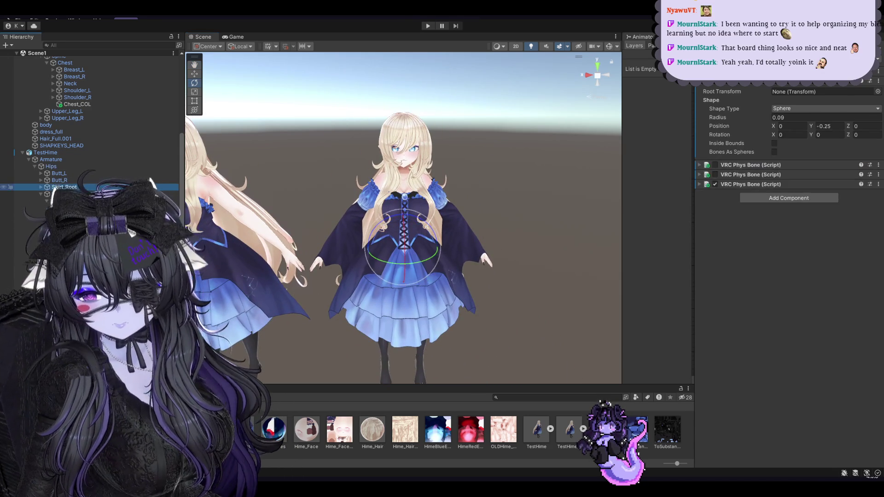
{"action": "key", "text": "Down"}
{"action": "key", "text": "Down"}
{"action": "key", "text": "Down"}
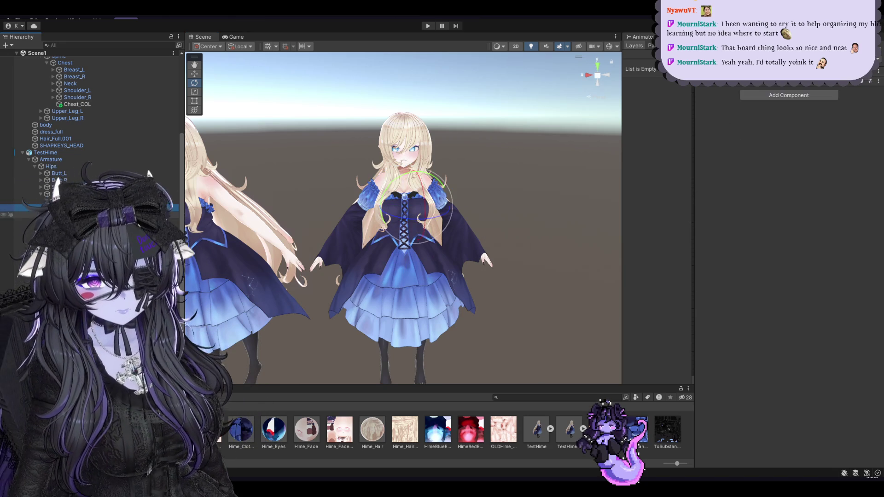
{"action": "left_click", "coordinate": [69, 241]}
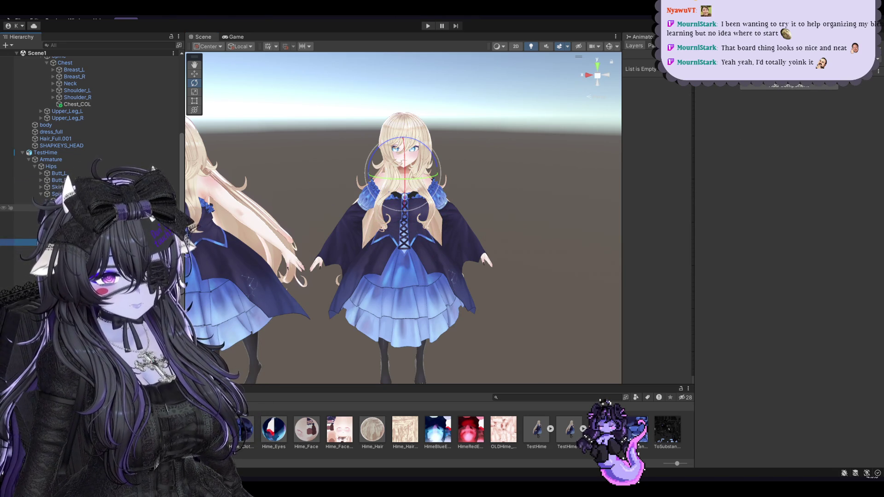
{"action": "left_click", "coordinate": [60, 277]}
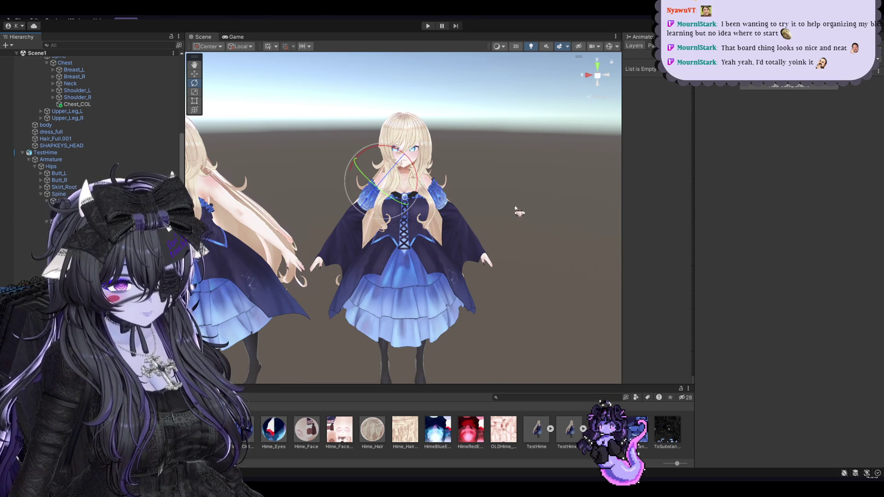
{"action": "scroll", "coordinate": [531, 216], "scroll_direction": "up", "scroll_amount": 2}
{"action": "scroll", "coordinate": [782, 117], "scroll_direction": "up", "scroll_amount": 3}
{"action": "key", "text": "Return"}
Change the upper-arm collider to a capsule and roughly drag its radius and height.
{"action": "left_click", "coordinate": [809, 132]}
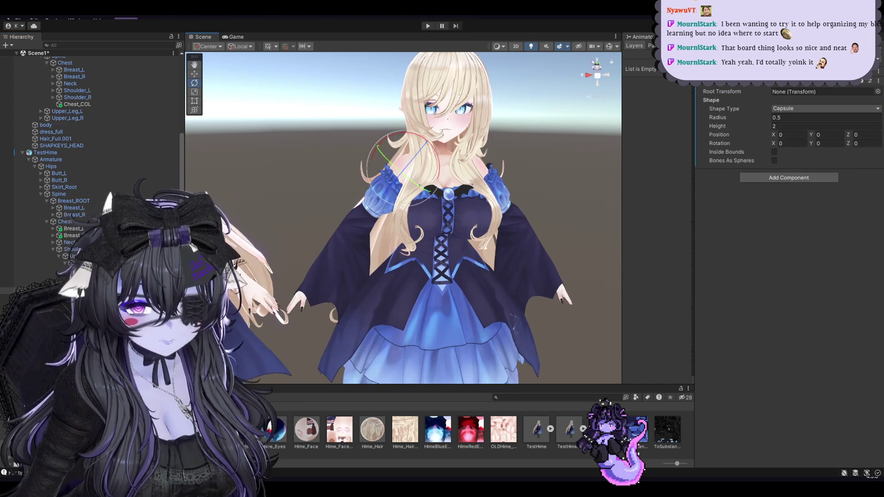
{"action": "mouse_move", "coordinate": [737, 118]}
{"action": "left_mouse_down"}
{"action": "mouse_move", "coordinate": [710, 119]}
{"action": "mouse_move", "coordinate": [704, 133]}
{"action": "left_mouse_up"}
{"action": "left_click_drag", "start_coordinate": [716, 118], "coordinate": [716, 121]}
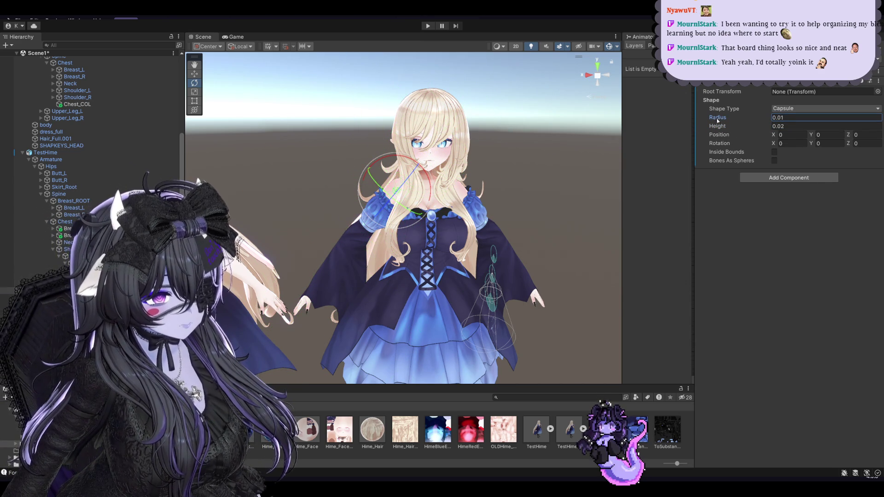
{"action": "key", "text": "f"}
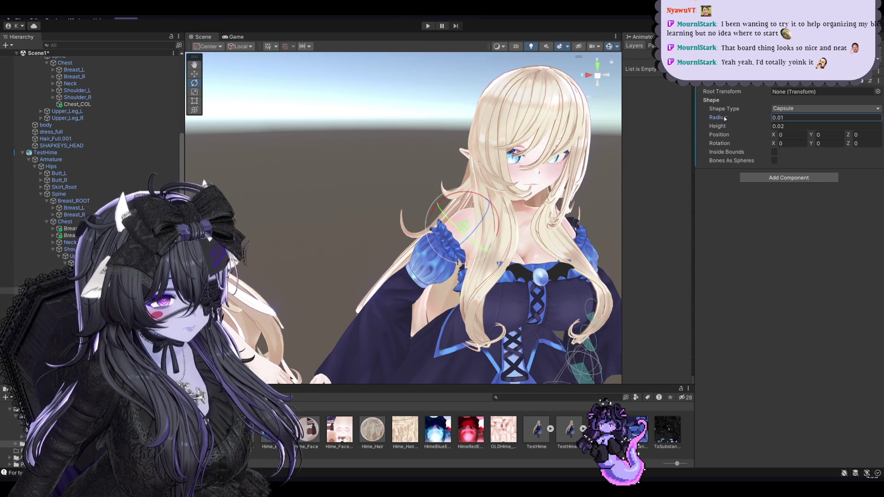
{"action": "type", "text": "0.07"}
{"action": "left_click_drag", "start_coordinate": [722, 130], "coordinate": [728, 128]}
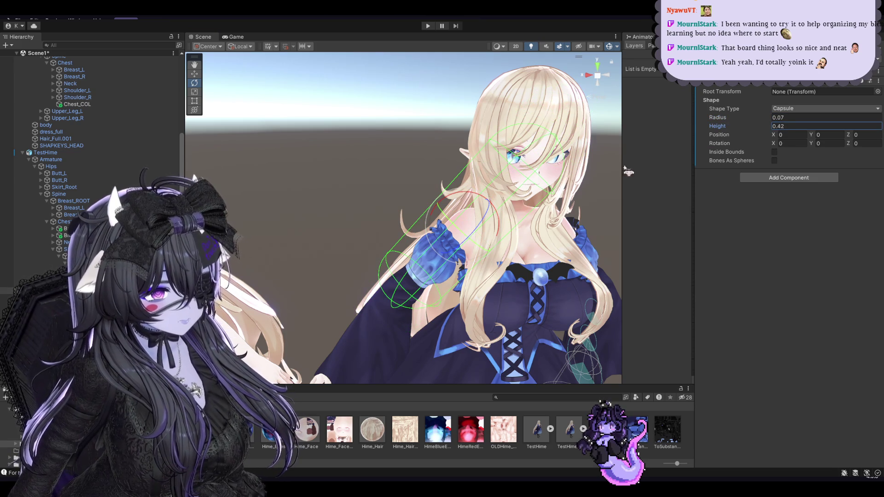
{"action": "left_click_drag", "start_coordinate": [672, 156], "coordinate": [600, 167], "text": "alt"}
{"action": "left_click_drag", "start_coordinate": [720, 118], "coordinate": [723, 117]}
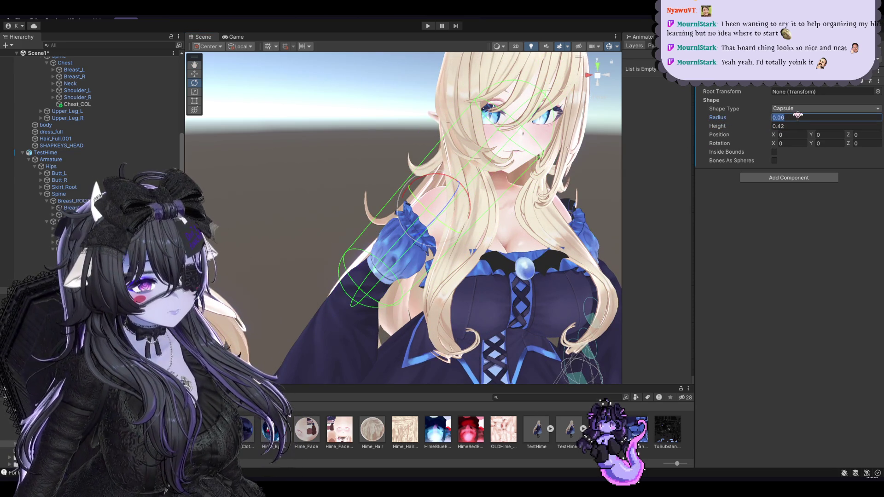
Type the upper-arm capsule's radius 0.04, height 0.2 and Y position 0.06.
{"action": "type", "text": "0.02"}
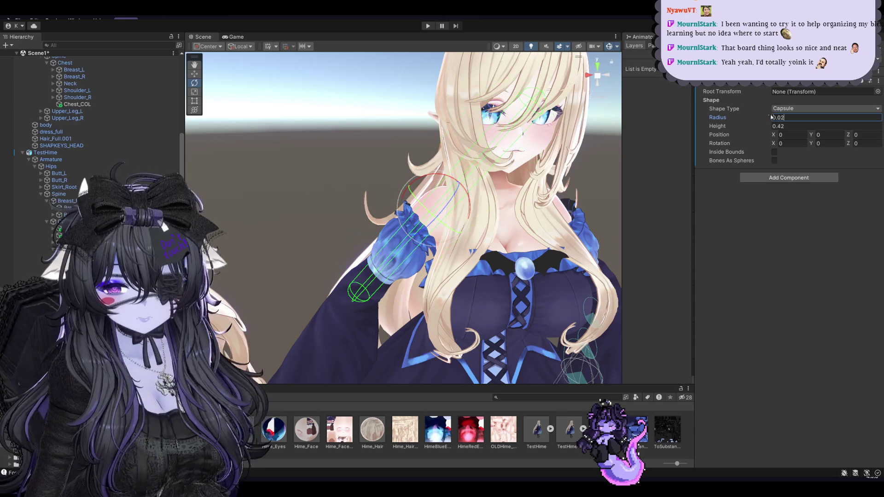
{"action": "key", "text": "BackSpace"}
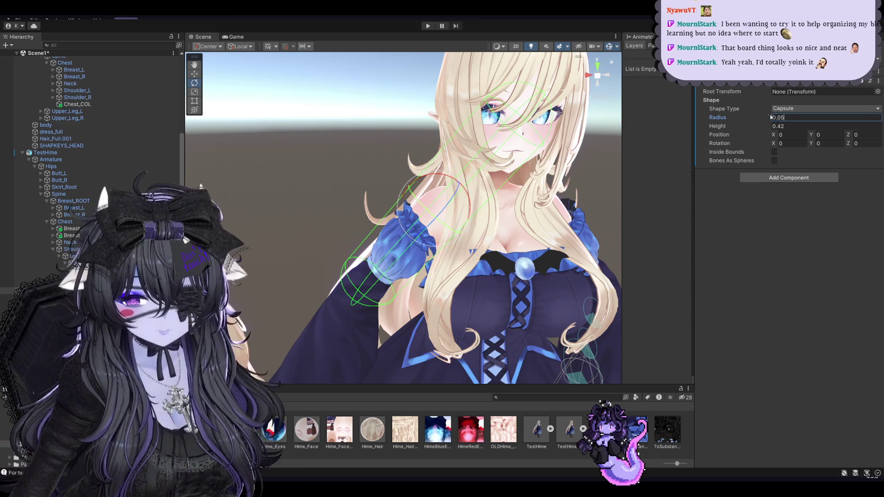
{"action": "type", "text": "4"}
{"action": "key", "text": "Tab"}
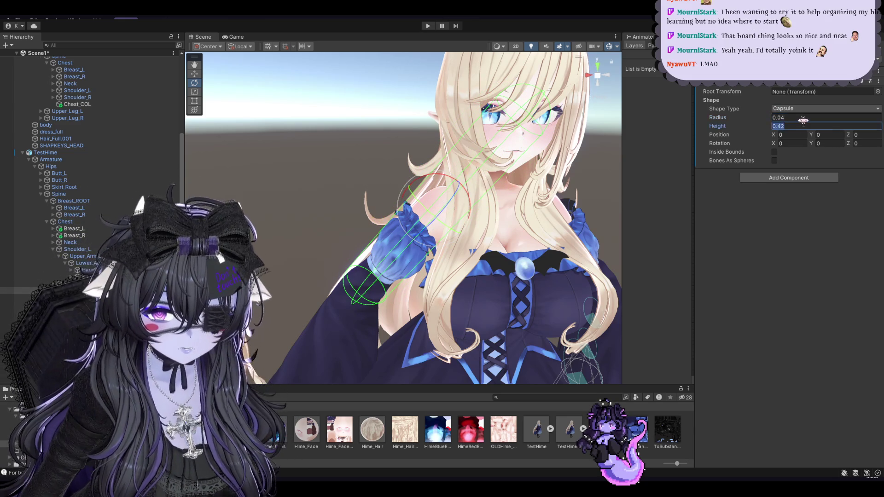
{"action": "type", "text": "0.2"}
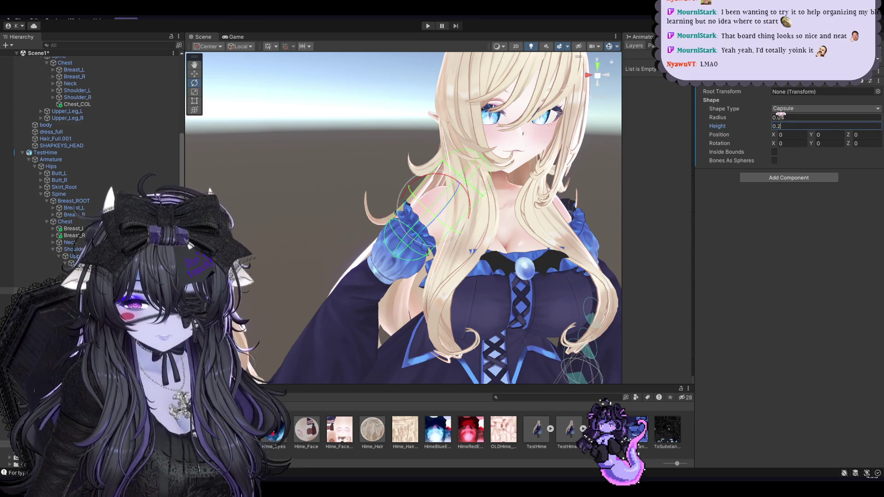
{"action": "type", "text": "0.03"}
{"action": "key", "text": "BackSpace"}
{"action": "type", "text": "9"}
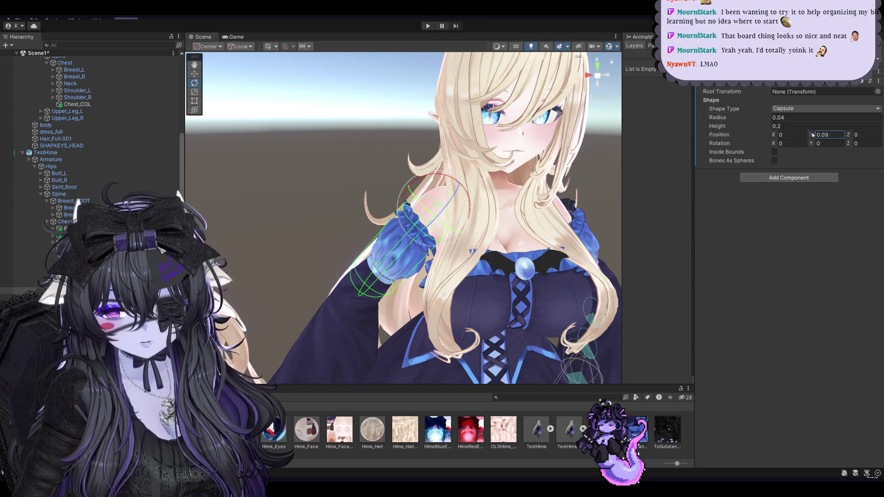
{"action": "key", "text": "BackSpace"}
{"action": "type", "text": "3"}
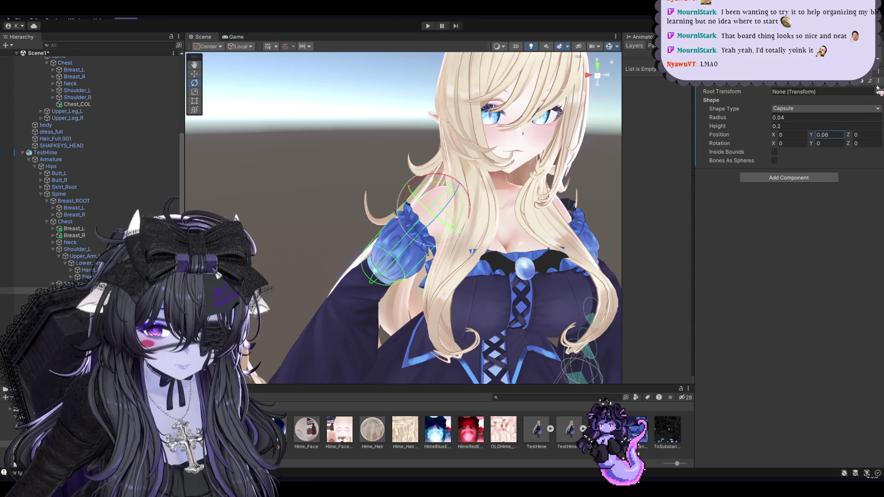
Fit the forearm capsule with height 0.35, Y position 0.09 and X rotation 355.16.
{"action": "left_click_drag", "start_coordinate": [461, 230], "coordinate": [369, 231], "text": "alt"}
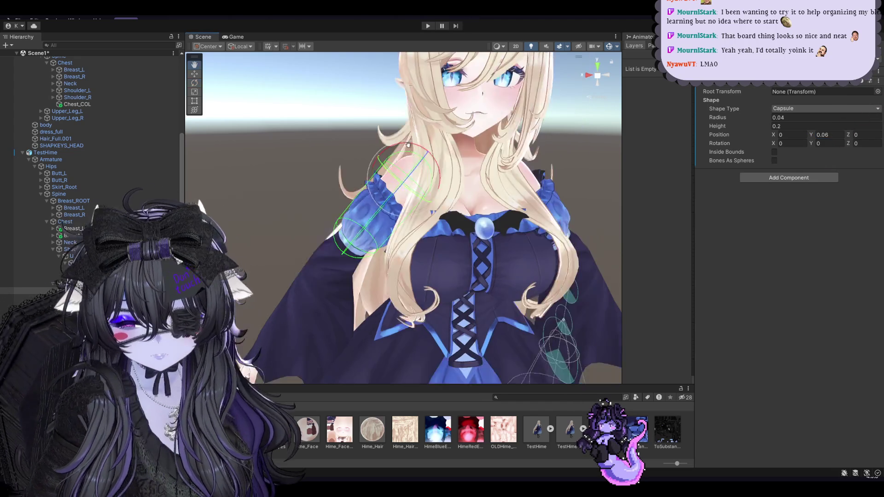
{"action": "left_click", "coordinate": [69, 256]}
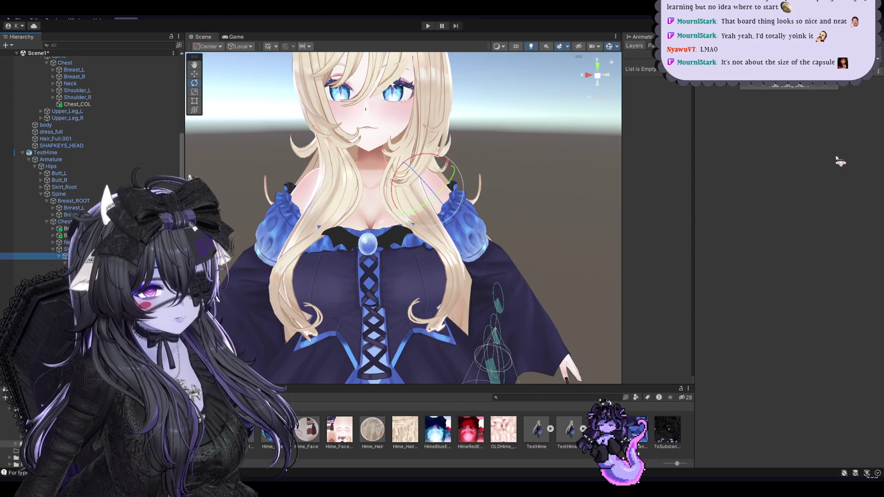
{"action": "mouse_move", "coordinate": [437, 157]}
{"action": "left_mouse_down", "text": "alt"}
{"action": "mouse_move", "coordinate": [558, 153]}
{"action": "mouse_move", "coordinate": [461, 152]}
{"action": "left_mouse_up", "text": "alt"}
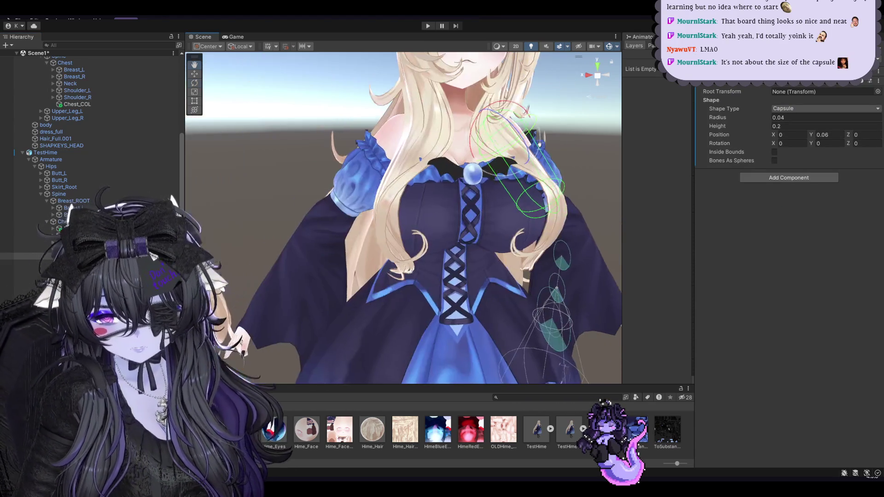
{"action": "left_click", "coordinate": [73, 263]}
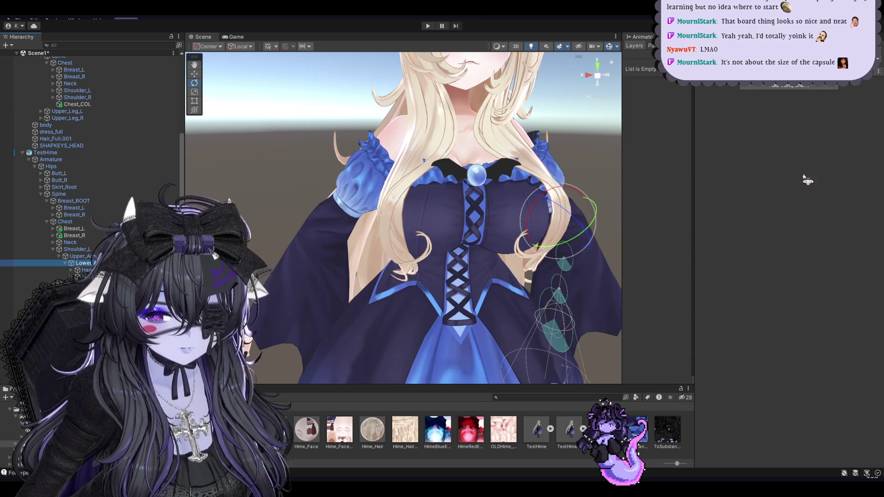
{"action": "key", "text": "f"}
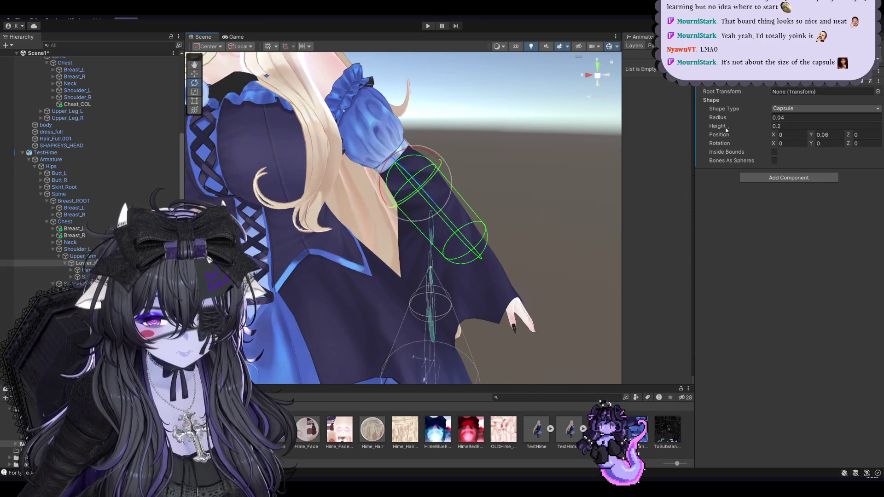
{"action": "left_click_drag", "start_coordinate": [723, 126], "coordinate": [727, 126]}
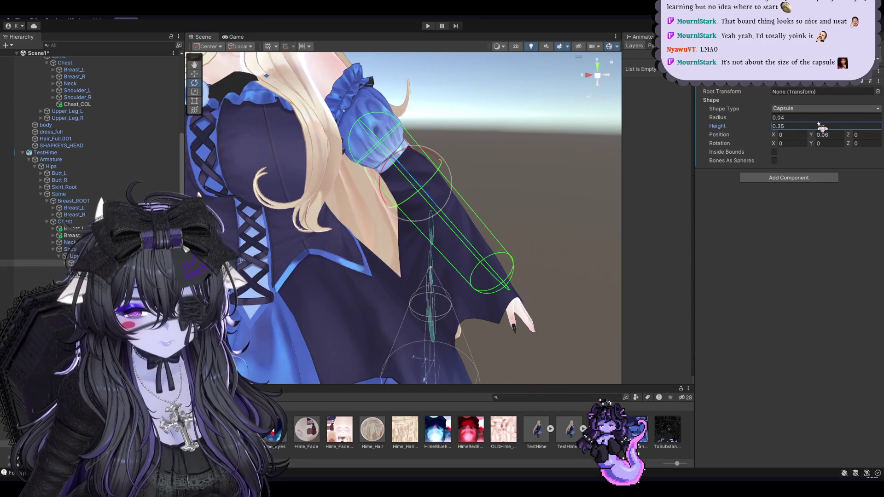
{"action": "left_click_drag", "start_coordinate": [814, 138], "coordinate": [823, 153]}
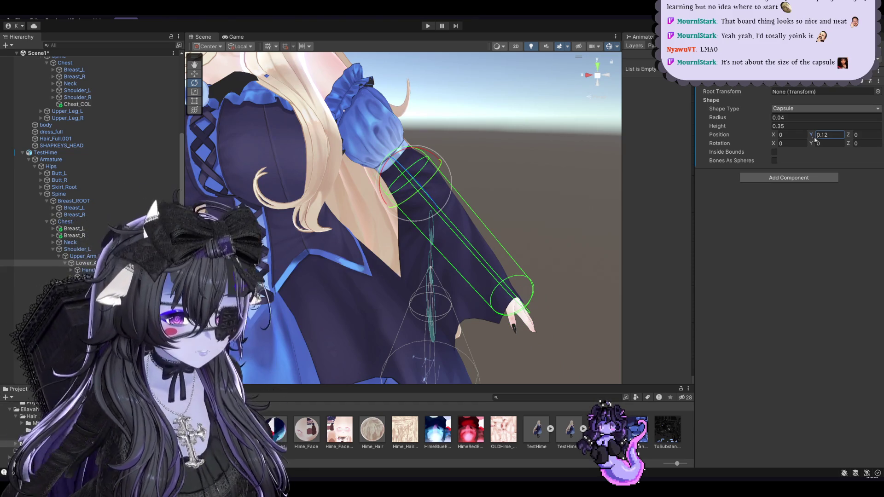
{"action": "left_click", "coordinate": [826, 143]}
{"action": "type", "text": "0.33"}
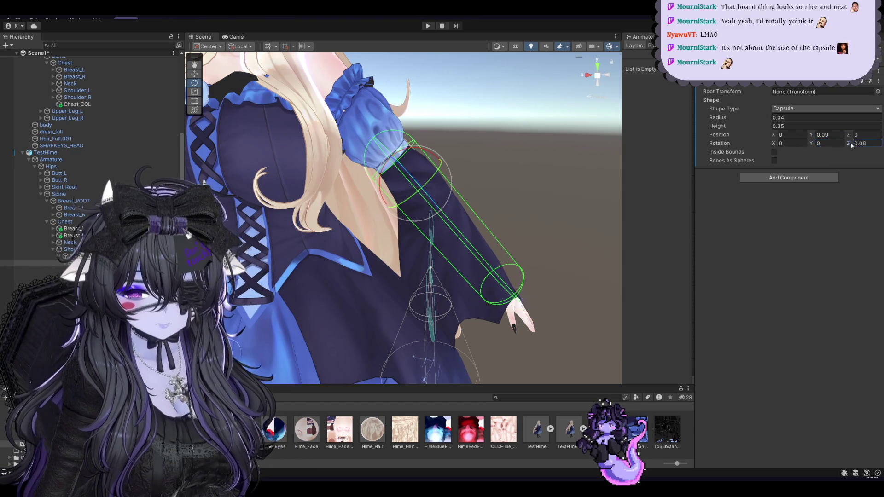
{"action": "left_click_drag", "start_coordinate": [775, 147], "coordinate": [710, 168]}
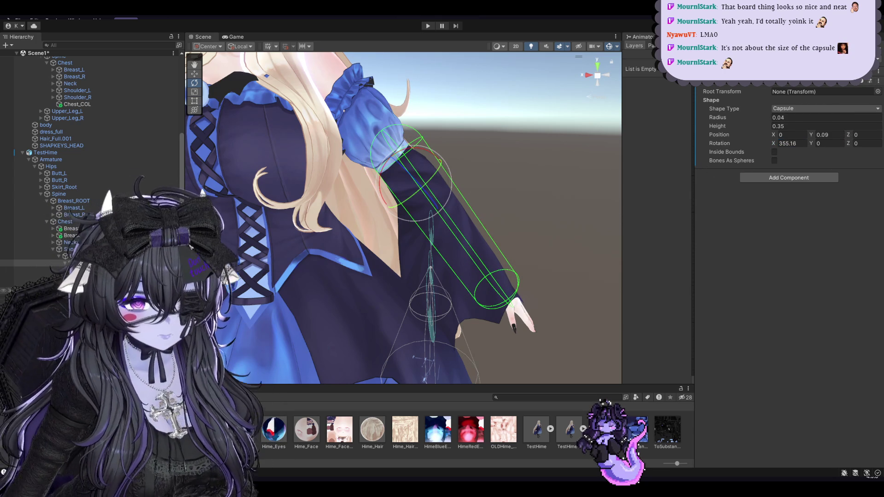
Frame the chest area and select the hair bone carrying the PhysBone.
{"action": "left_click", "coordinate": [69, 297]}
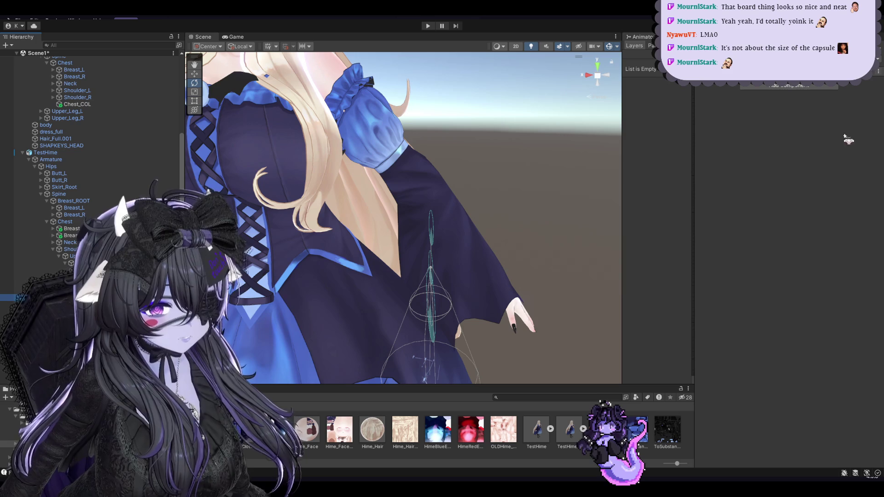
{"action": "left_click_drag", "start_coordinate": [460, 217], "coordinate": [405, 216], "text": "alt"}
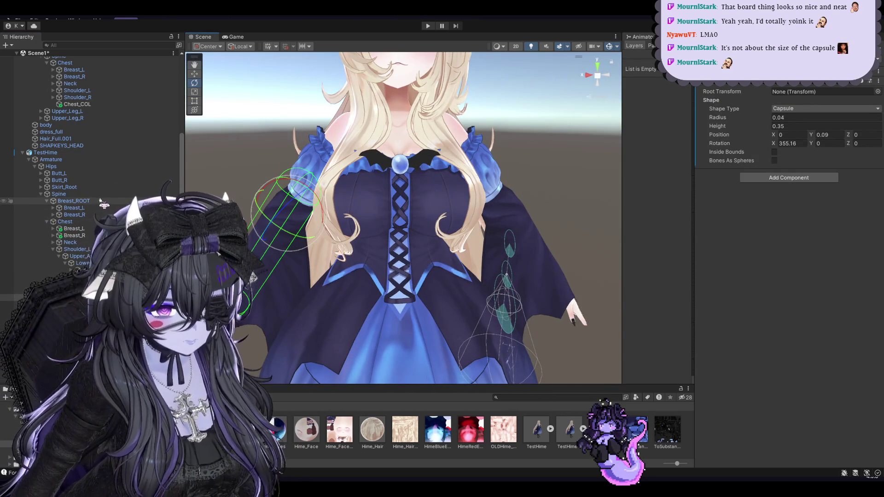
{"action": "key", "text": "f"}
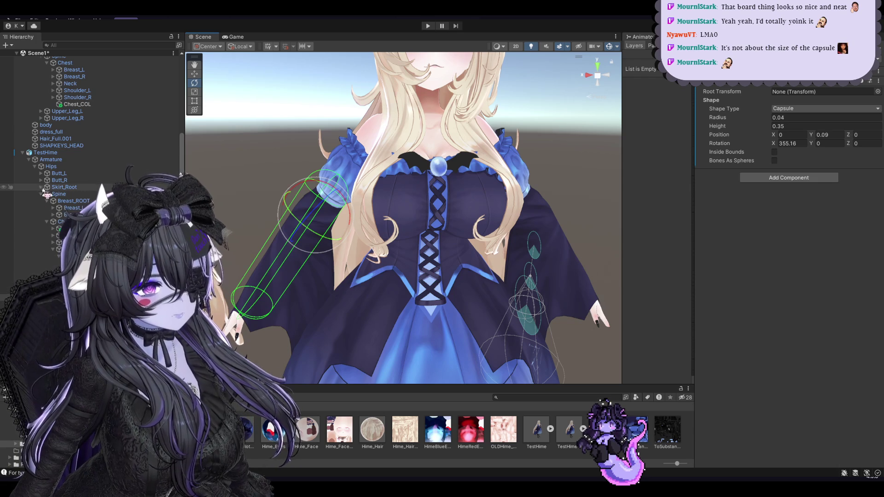
{"action": "left_click", "coordinate": [69, 249]}
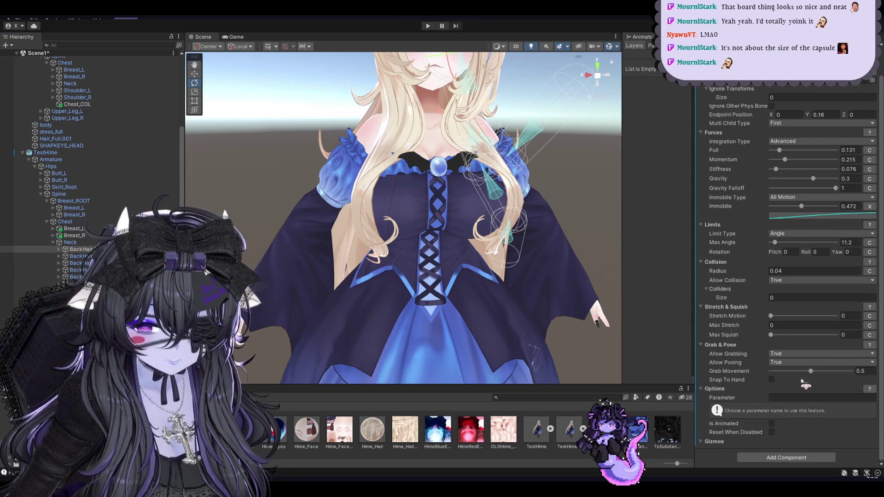
Set the hair PhysBone's Colliders size to 2 and frame the upper body.
{"action": "left_click", "coordinate": [791, 297]}
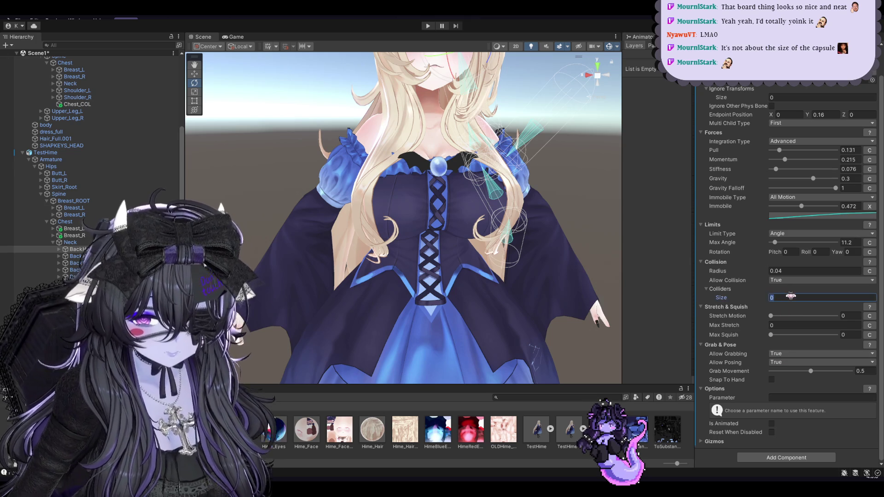
{"action": "type", "text": "4"}
{"action": "key", "text": "Return"}
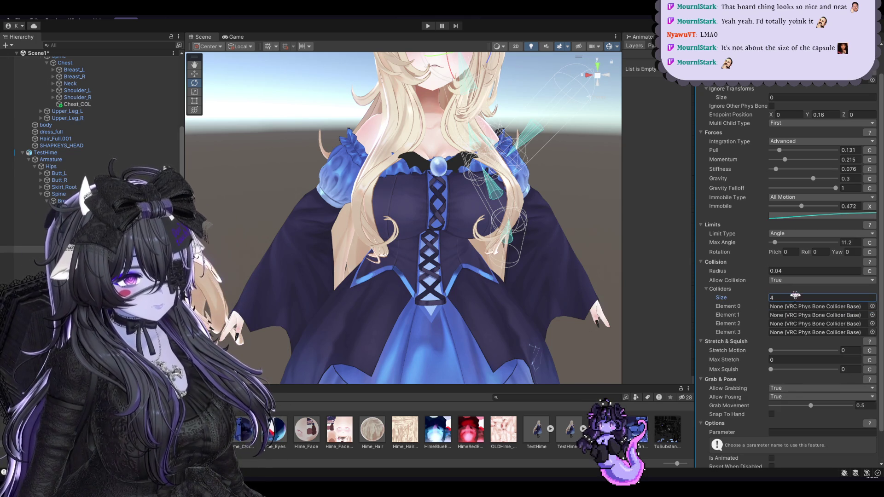
{"action": "type", "text": "2"}
{"action": "key", "text": "Return"}
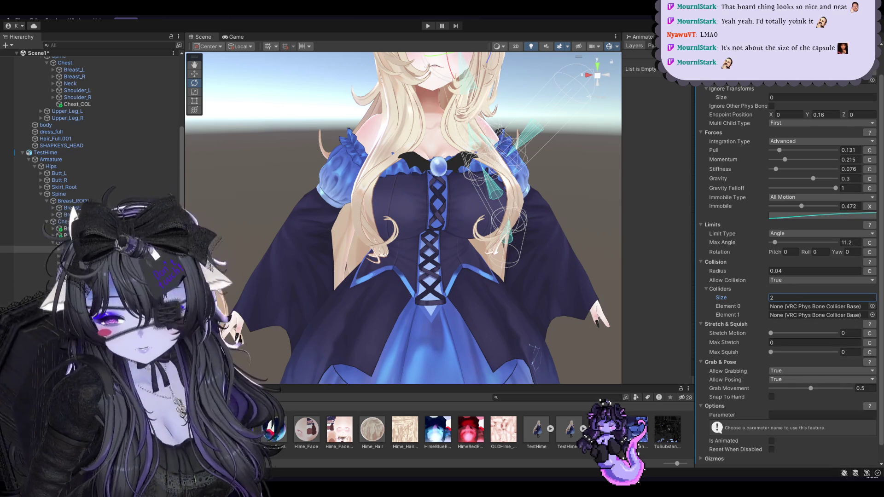
{"action": "key", "text": "f"}
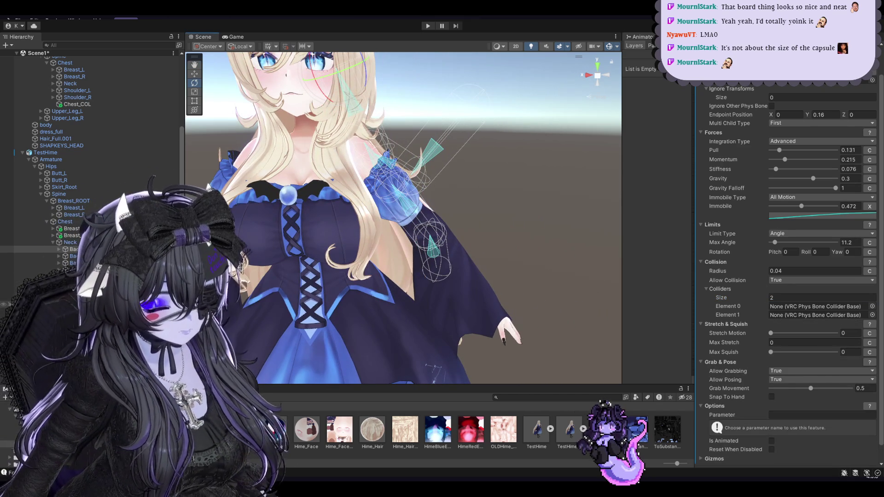
{"action": "left_click_drag", "start_coordinate": [284, 308], "coordinate": [323, 307], "text": "alt"}
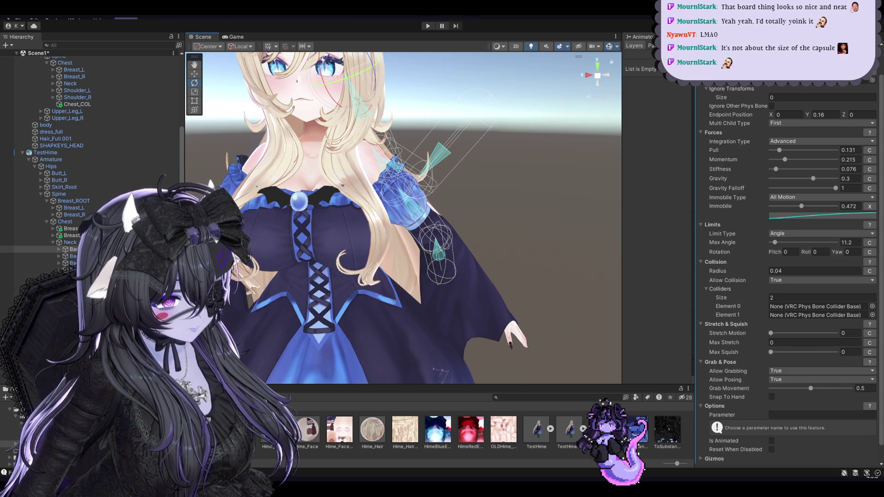
Drag Upper_Arm_L and Lower_Arm_L into the collider slots, then set the size back to 0.
{"action": "left_click_drag", "start_coordinate": [64, 249], "coordinate": [820, 306]}
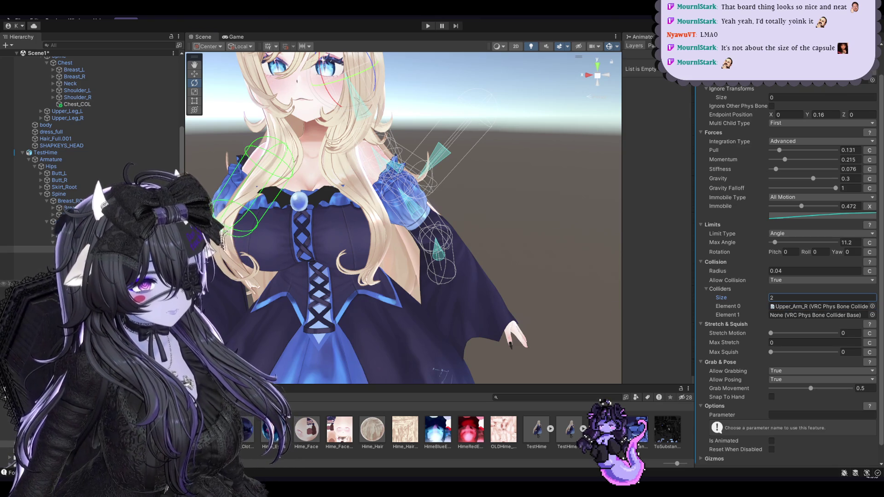
{"action": "left_click_drag", "start_coordinate": [64, 235], "coordinate": [820, 306]}
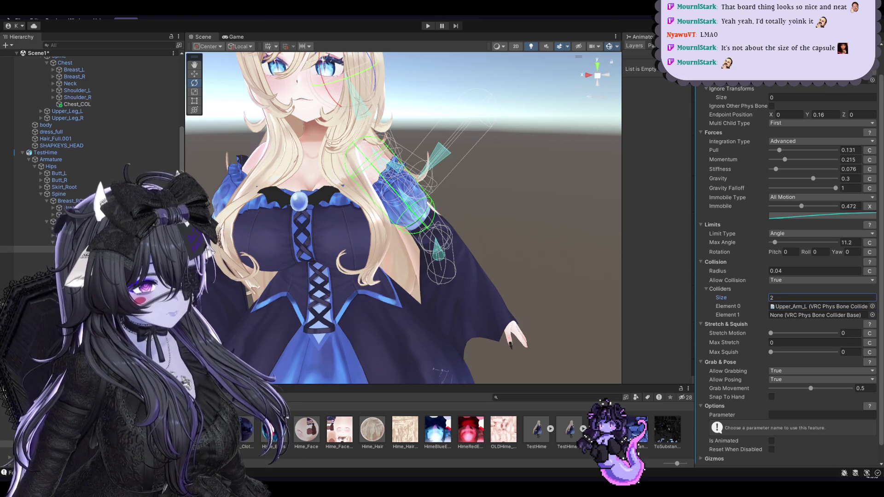
{"action": "left_click_drag", "start_coordinate": [775, 333], "coordinate": [819, 315]}
{"action": "mouse_move", "coordinate": [455, 270]}
{"action": "middle_mouse_down"}
{"action": "mouse_move", "coordinate": [518, 338]}
{"action": "mouse_move", "coordinate": [513, 321]}
{"action": "middle_mouse_up"}
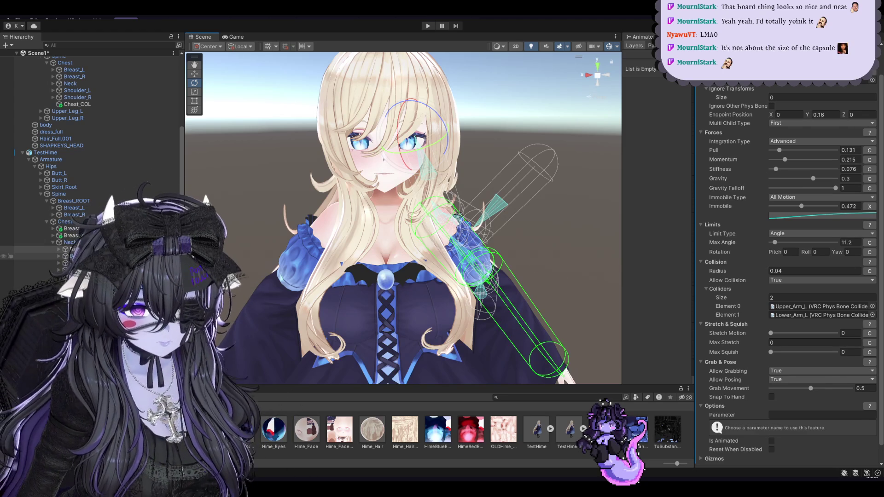
{"action": "double_click", "coordinate": [789, 298]}
{"action": "type", "text": "0"}
{"action": "key", "text": "Return"}
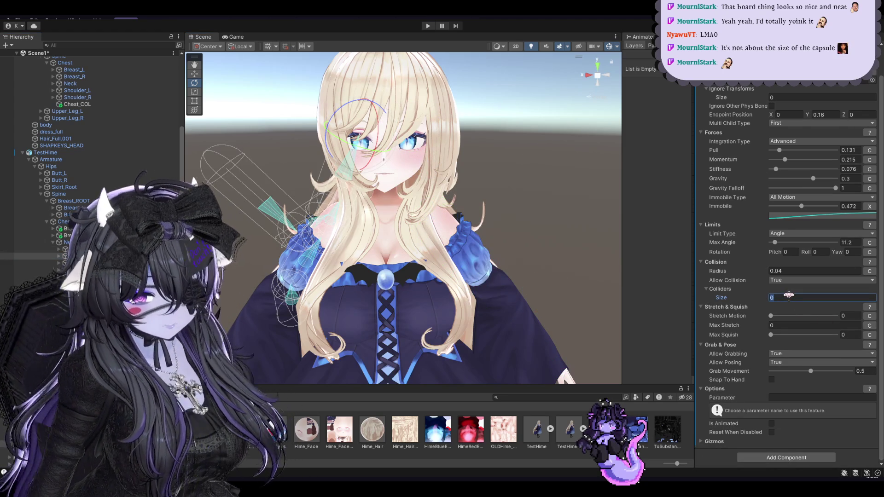
Assign Upper_Arm_R and Lower_Arm_R as the hair PhysBone's two colliders, then select the breast PhysBone.
{"action": "type", "text": "2"}
{"action": "key", "text": "Return"}
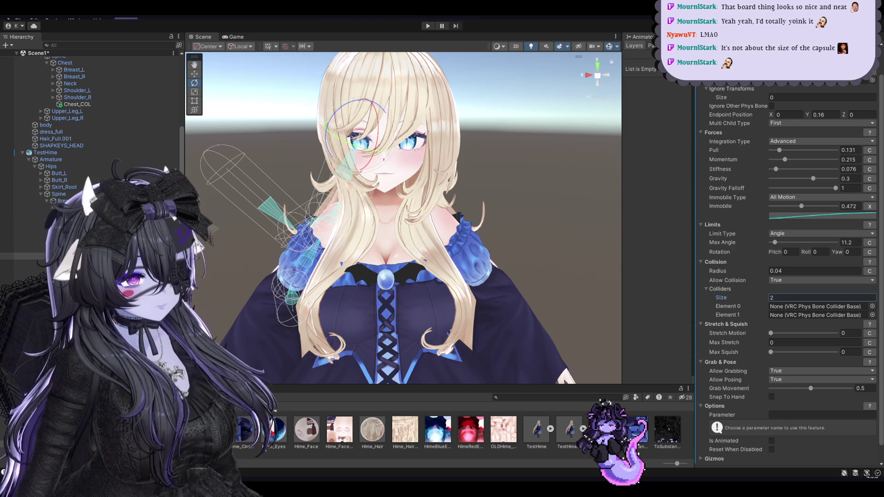
{"action": "left_click_drag", "start_coordinate": [723, 298], "coordinate": [810, 306]}
{"action": "left_click", "coordinate": [722, 335]}
{"action": "mouse_move", "coordinate": [359, 335]}
{"action": "left_mouse_down", "text": "alt"}
{"action": "mouse_move", "coordinate": [387, 331]}
{"action": "mouse_move", "coordinate": [433, 291]}
{"action": "mouse_move", "coordinate": [501, 290]}
{"action": "mouse_move", "coordinate": [398, 263]}
{"action": "left_mouse_up", "text": "alt"}
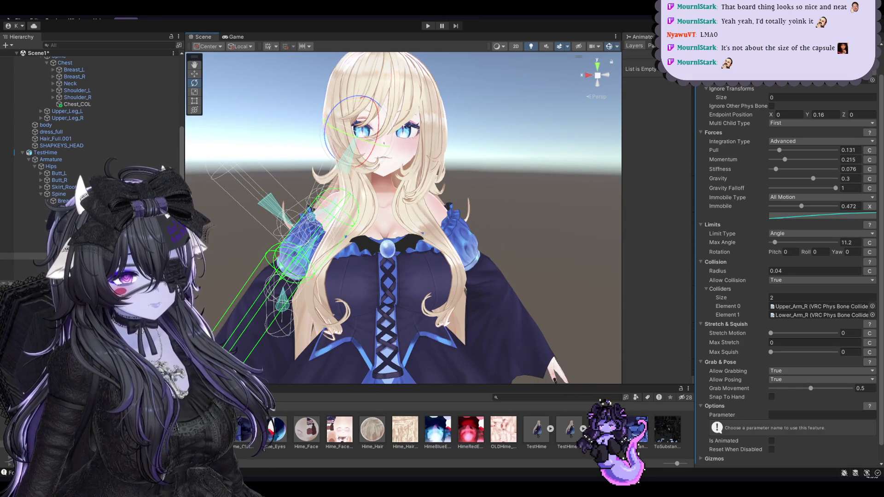
{"action": "left_click", "coordinate": [273, 331]}
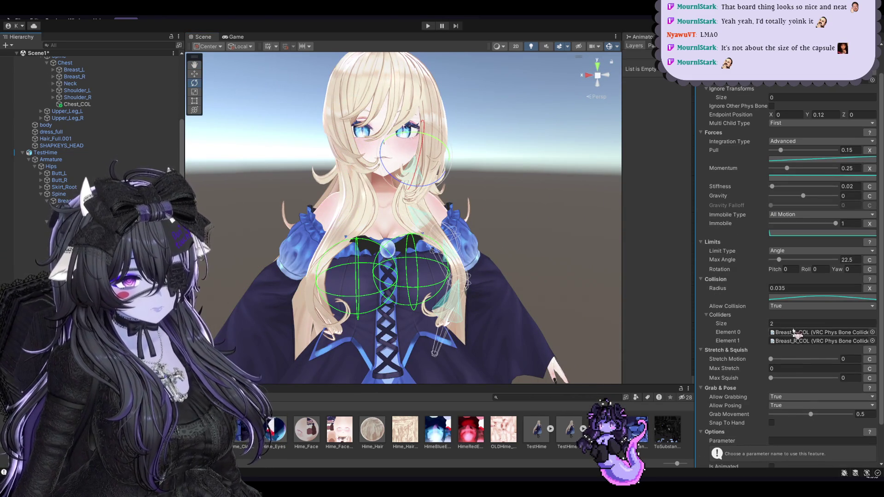
Raise the collider count to 4, undo back to Breast_L_COL and Breast_R_COL, and enter play mode.
{"action": "left_click", "coordinate": [819, 322]}
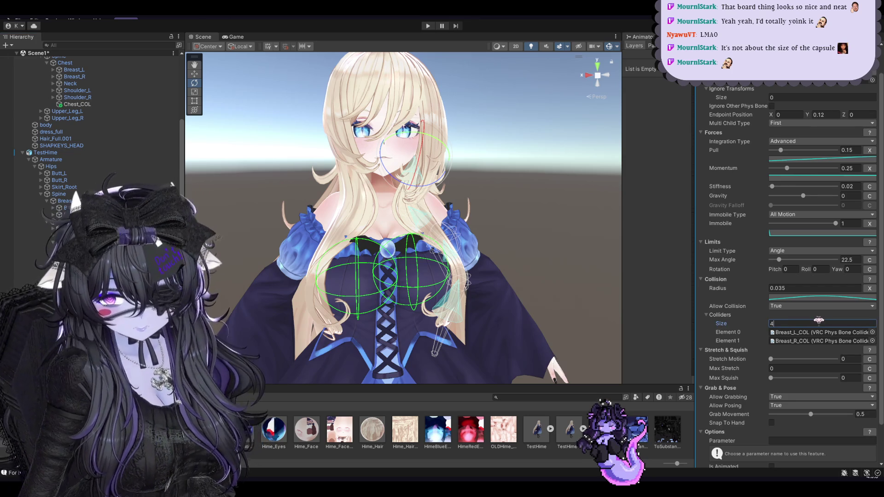
{"action": "key", "text": "Return"}
{"action": "scroll", "coordinate": [165, 189], "scroll_direction": "down", "scroll_amount": 3}
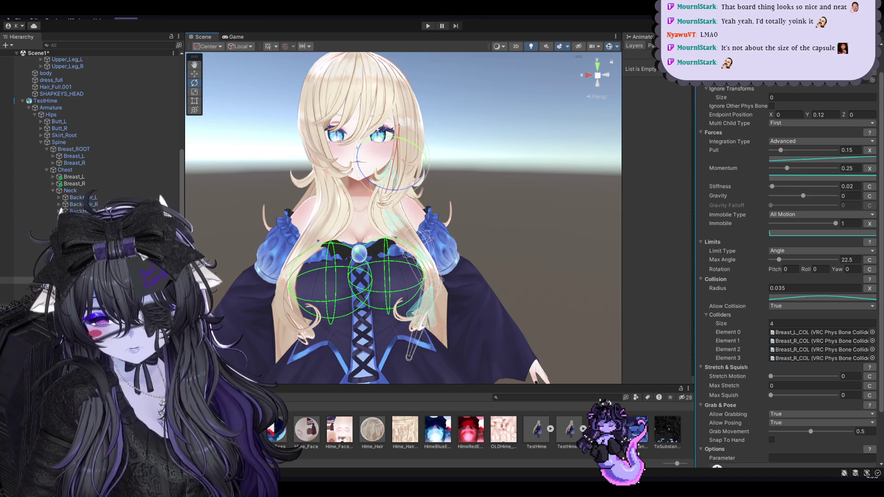
{"action": "key", "text": "ctrl+z"}
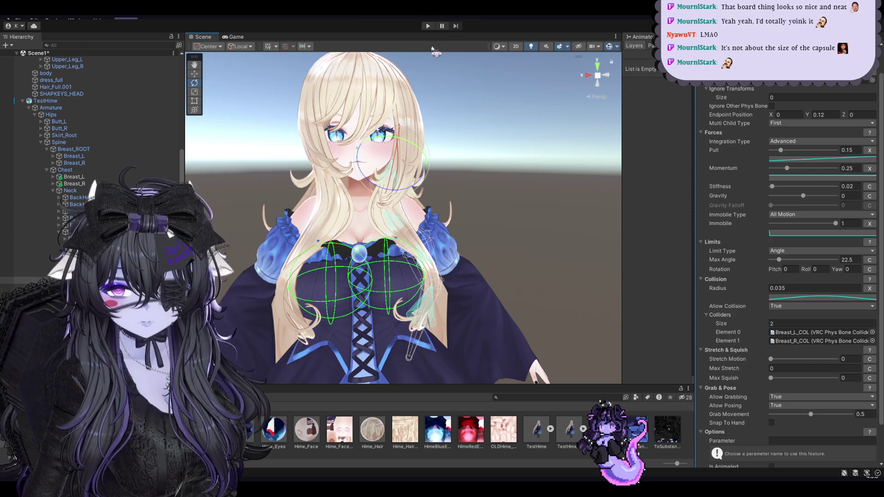
{"action": "left_click", "coordinate": [427, 26]}
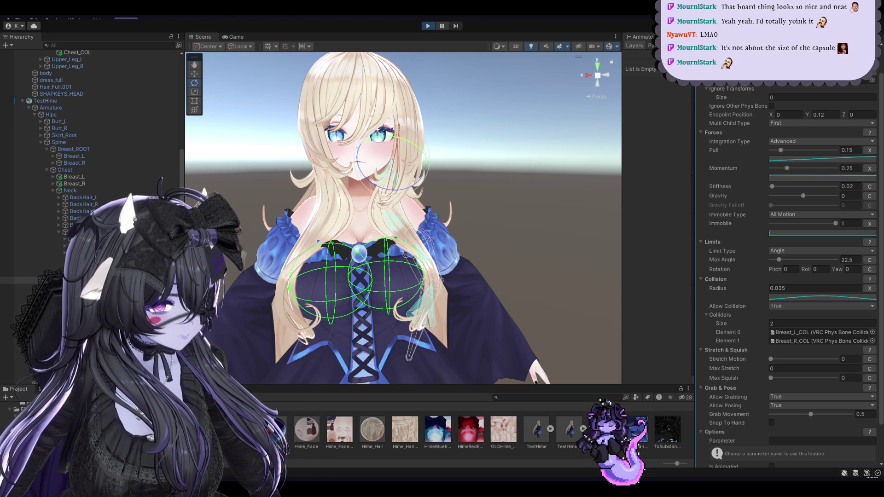
Select the TestHime avatar root during play mode and switch to the Move tool.
{"action": "scroll", "coordinate": [92, 138], "scroll_direction": "up", "scroll_amount": 5}
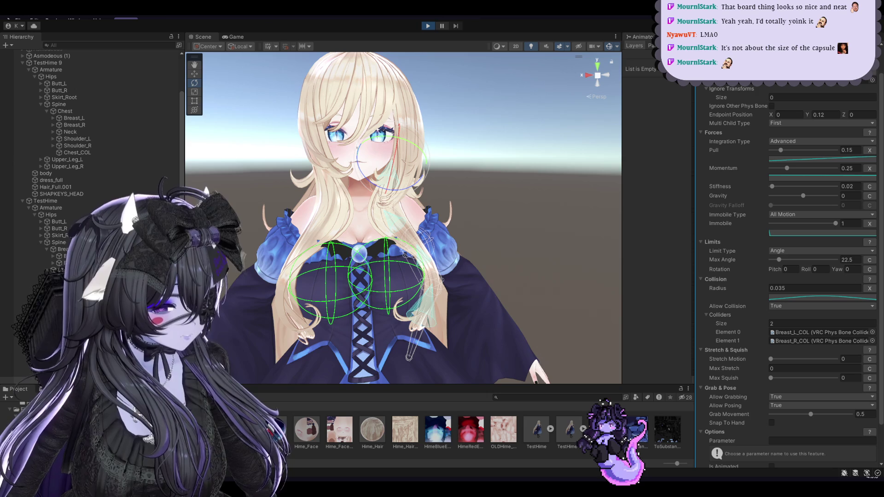
{"action": "scroll", "coordinate": [787, 276], "scroll_direction": "up", "scroll_amount": 2}
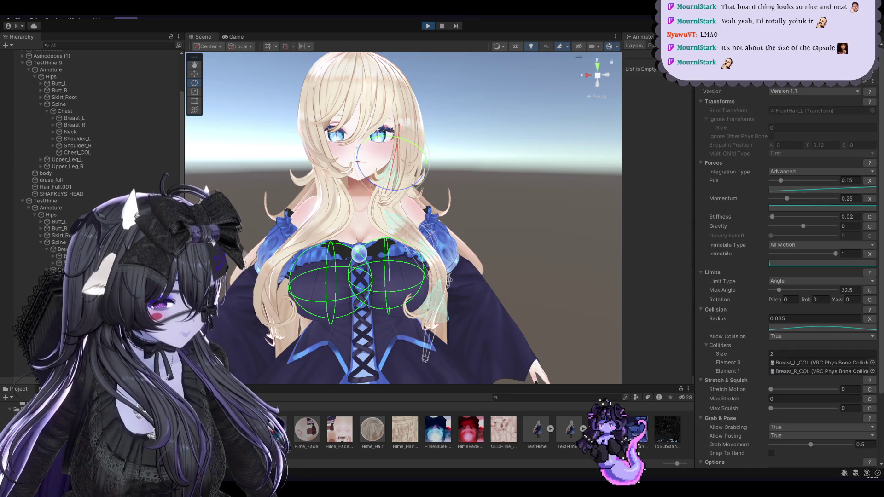
{"action": "scroll", "coordinate": [404, 218], "scroll_direction": "down", "scroll_amount": 1}
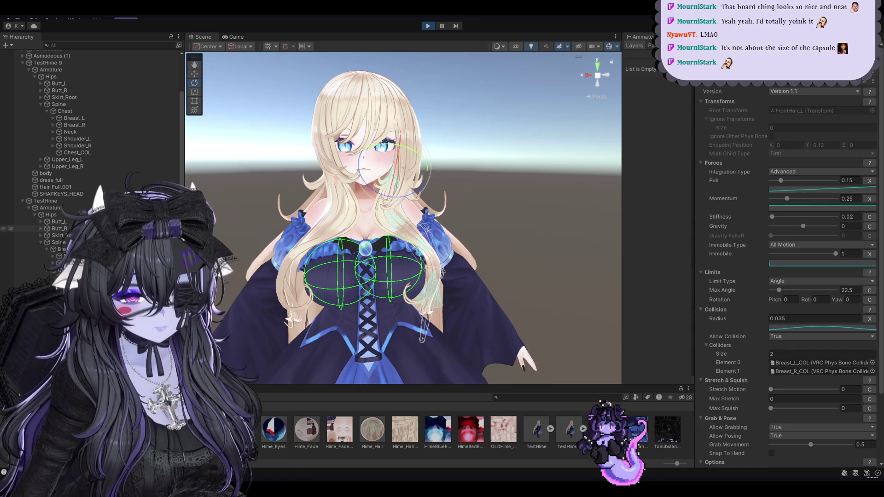
{"action": "left_click", "coordinate": [385, 324]}
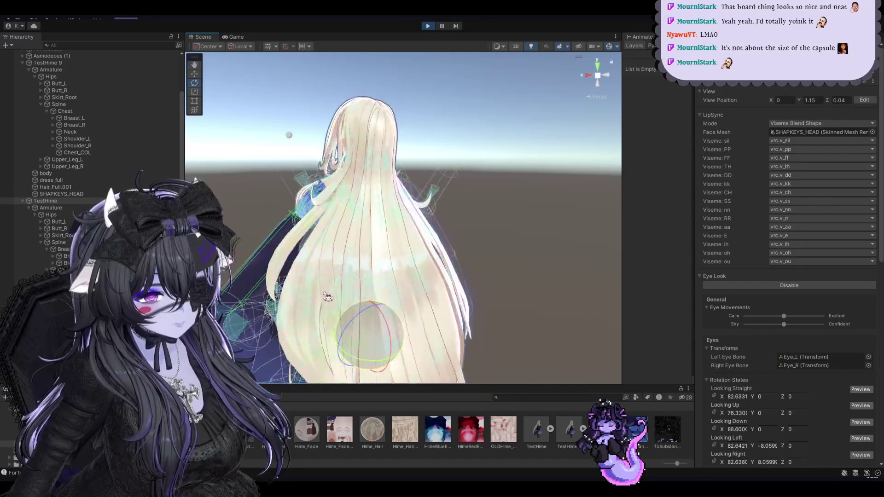
{"action": "key", "text": "w"}
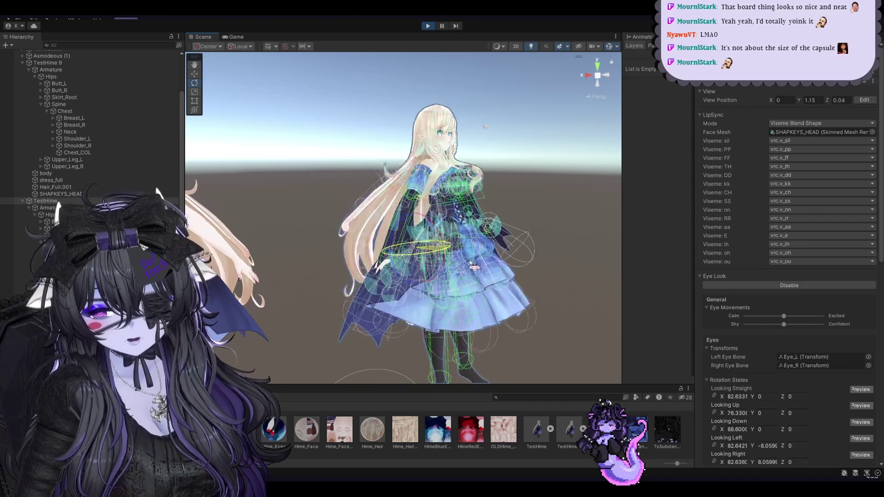
Stop play mode and select the TestHime avatar root.
{"action": "left_click", "coordinate": [428, 25]}
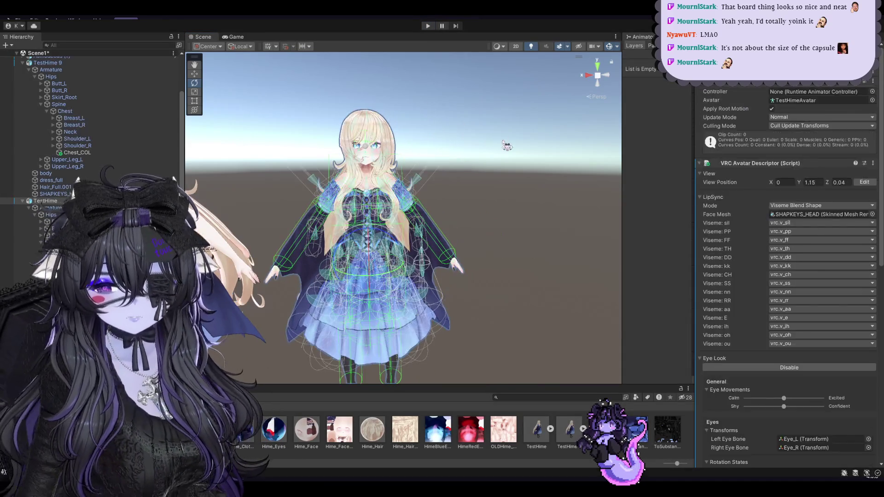
{"action": "left_click", "coordinate": [376, 140]}
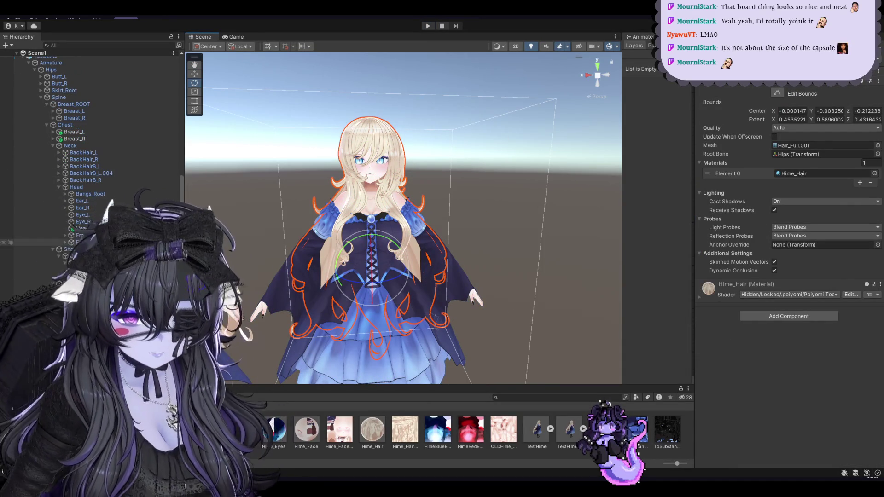
{"action": "scroll", "coordinate": [69, 139], "scroll_direction": "up", "scroll_amount": 3}
{"action": "left_click", "coordinate": [54, 134]}
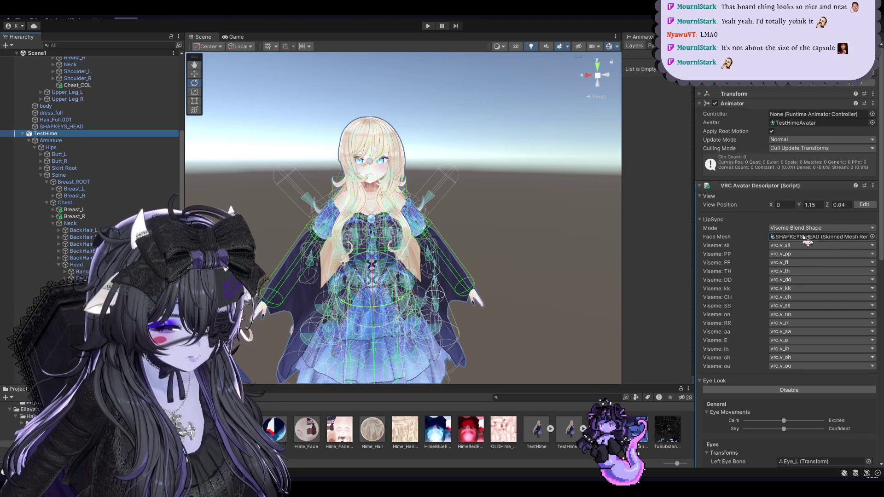
Preview the avatar's eyes looking left and up in the Avatar Descriptor.
{"action": "scroll", "coordinate": [804, 307], "scroll_direction": "down", "scroll_amount": 4}
{"action": "scroll", "coordinate": [805, 307], "scroll_direction": "down", "scroll_amount": 3}
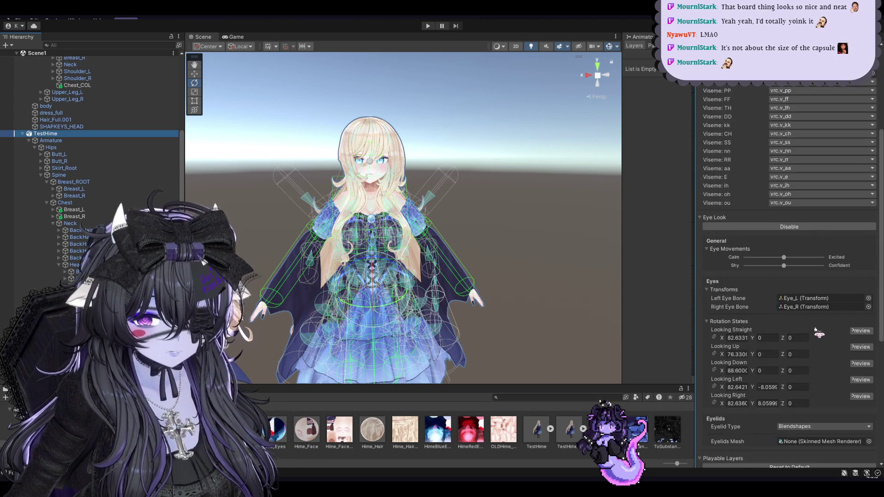
{"action": "scroll", "coordinate": [805, 308], "scroll_direction": "down", "scroll_amount": 2}
{"action": "scroll", "coordinate": [462, 239], "scroll_direction": "up", "scroll_amount": 3}
{"action": "scroll", "coordinate": [462, 239], "scroll_direction": "up", "scroll_amount": 3}
{"action": "left_click", "coordinate": [859, 310]}
{"action": "left_click", "coordinate": [860, 277]}
{"action": "scroll", "coordinate": [577, 230], "scroll_direction": "up", "scroll_amount": 3}
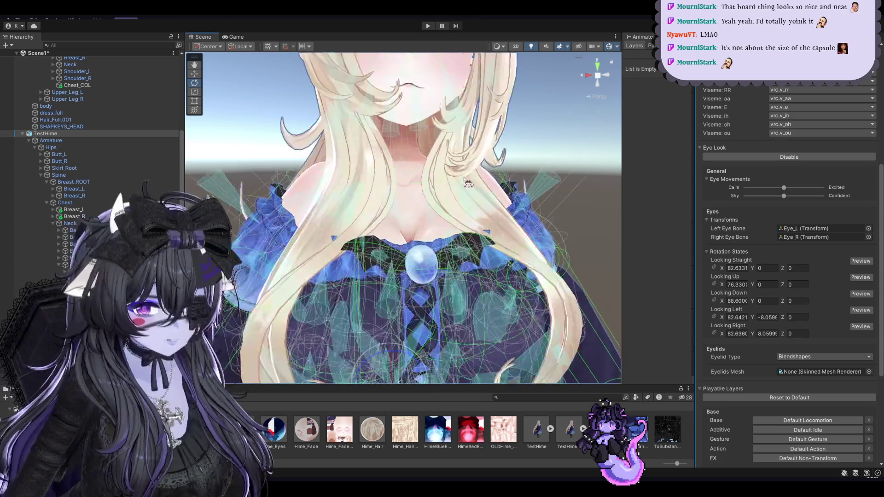
Drag TestHime into the Project window to save it as a prefab asset.
{"action": "middle_click_drag", "start_coordinate": [459, 180], "coordinate": [566, 198]}
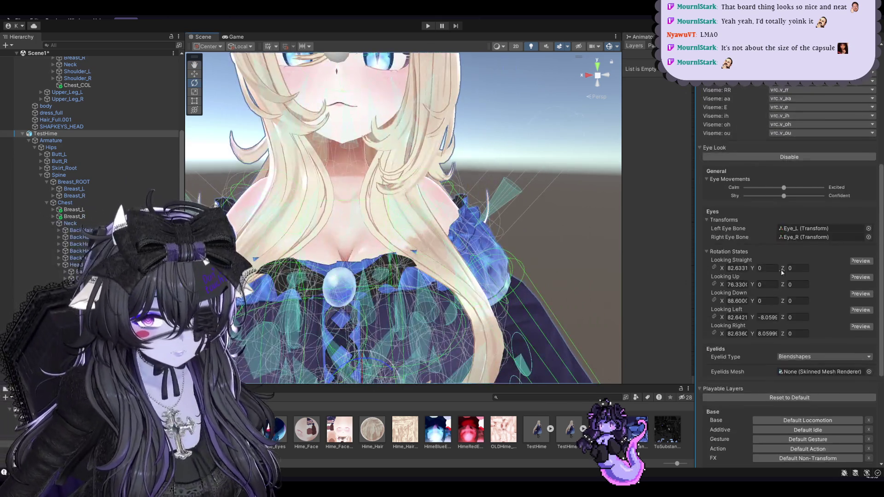
{"action": "scroll", "coordinate": [782, 273], "scroll_direction": "up", "scroll_amount": 3}
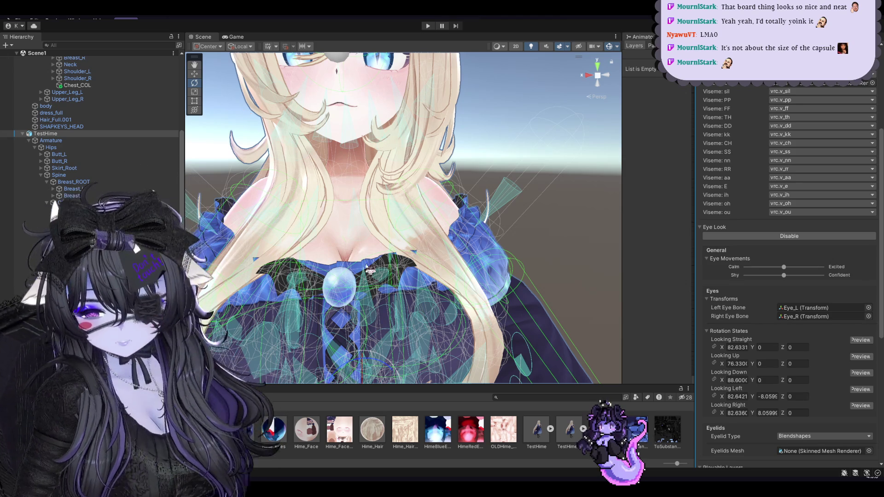
{"action": "left_click_drag", "start_coordinate": [367, 266], "coordinate": [340, 319]}
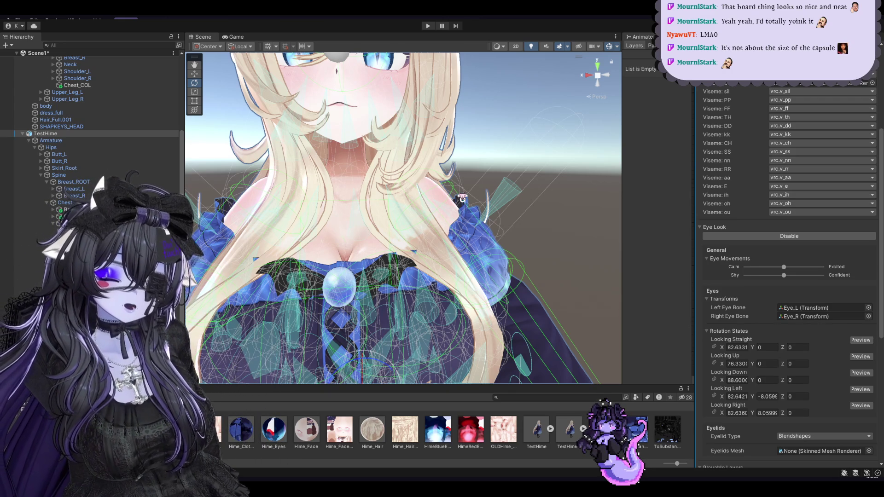
Save the scene with Ctrl+S.
{"action": "key", "text": "ctrl+s"}
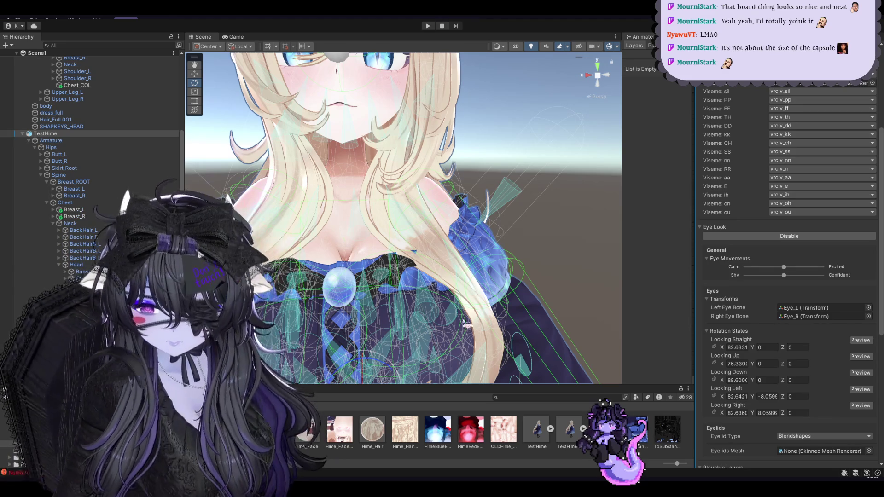
{"action": "scroll", "coordinate": [436, 192], "scroll_direction": "down", "scroll_amount": 5}
{"action": "scroll", "coordinate": [446, 184], "scroll_direction": "up", "scroll_amount": 2}
{"action": "scroll", "coordinate": [456, 175], "scroll_direction": "down", "scroll_amount": 2}
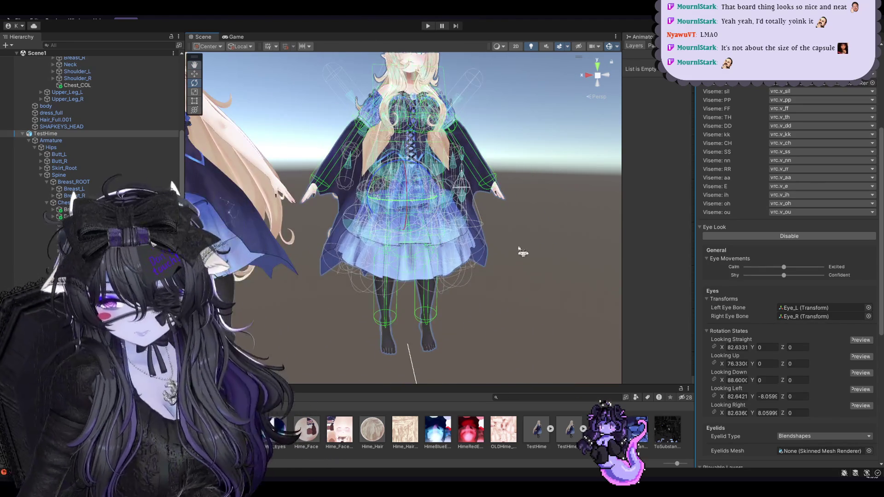
{"action": "scroll", "coordinate": [580, 341], "scroll_direction": "up", "scroll_amount": 5}
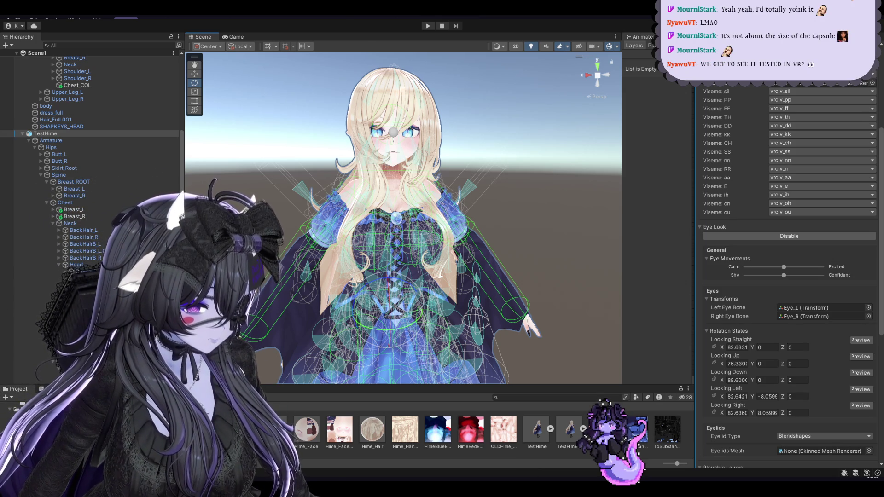
Switch from Unity to the Blender window showing the avatar model.
{"action": "key", "text": "alt+Tab"}
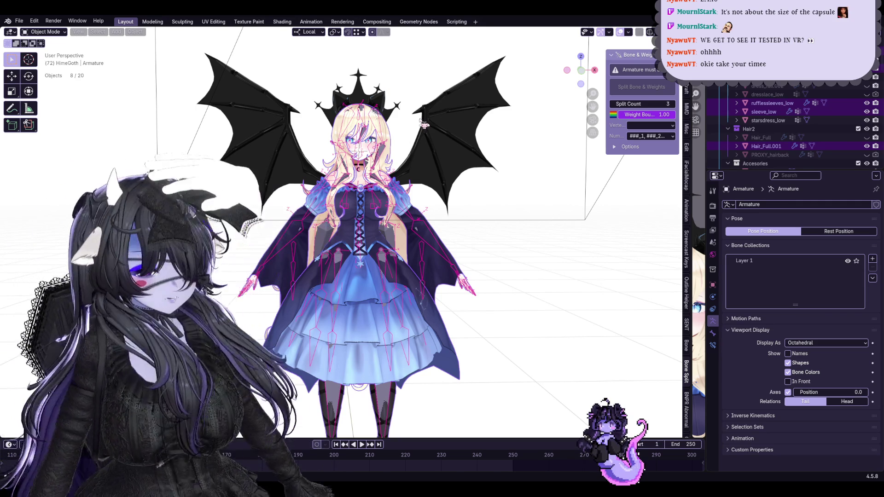
Save the Blender avatar file as Start10Hime.blend from the File menu.
{"action": "left_click", "coordinate": [19, 21]}
{"action": "left_click", "coordinate": [31, 77]}
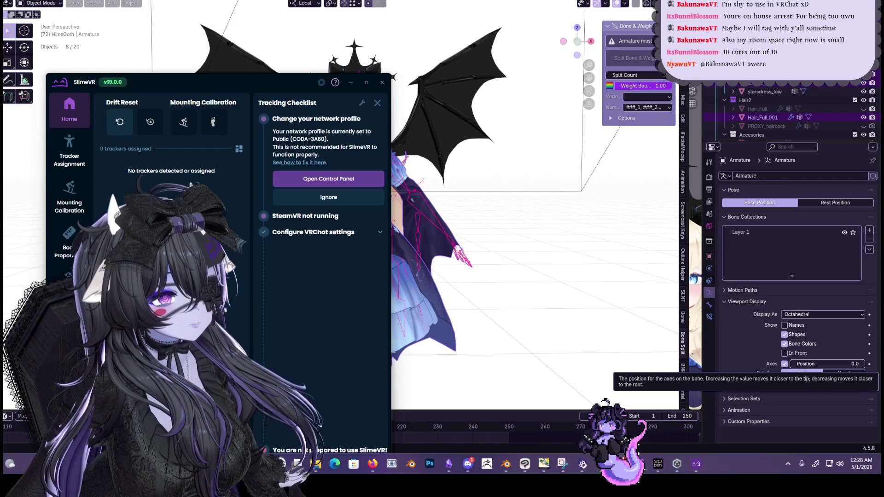
Clear the desktop, open SlimeVR's Connect Trackers page, and move Unity Hub aside.
{"action": "mouse_move", "coordinate": [620, 464]}
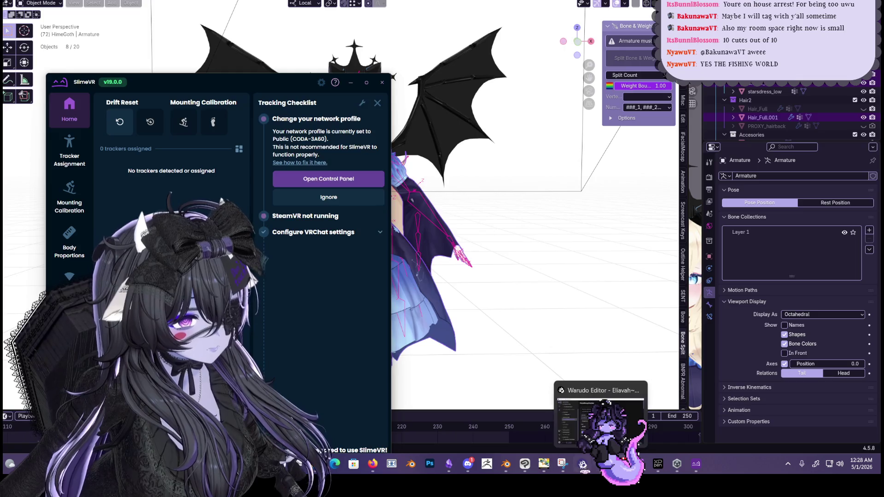
{"action": "left_click", "coordinate": [584, 465]}
{"action": "left_click", "coordinate": [509, 251]}
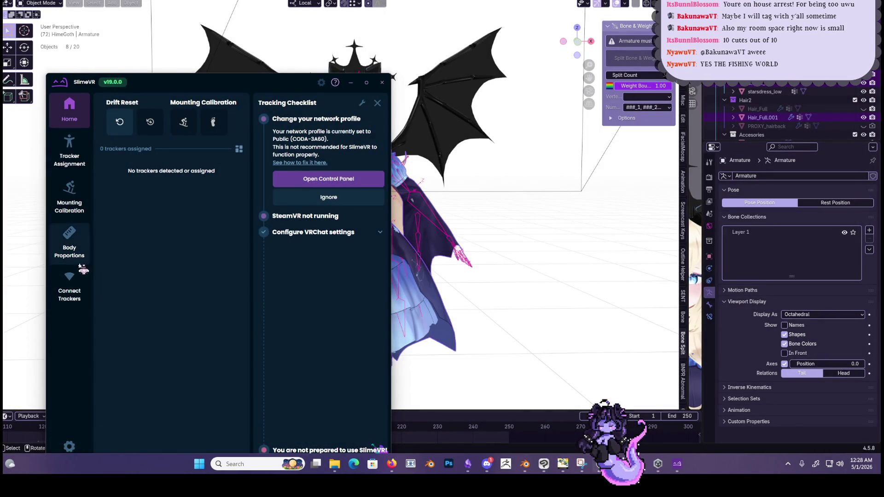
{"action": "left_click", "coordinate": [83, 270]}
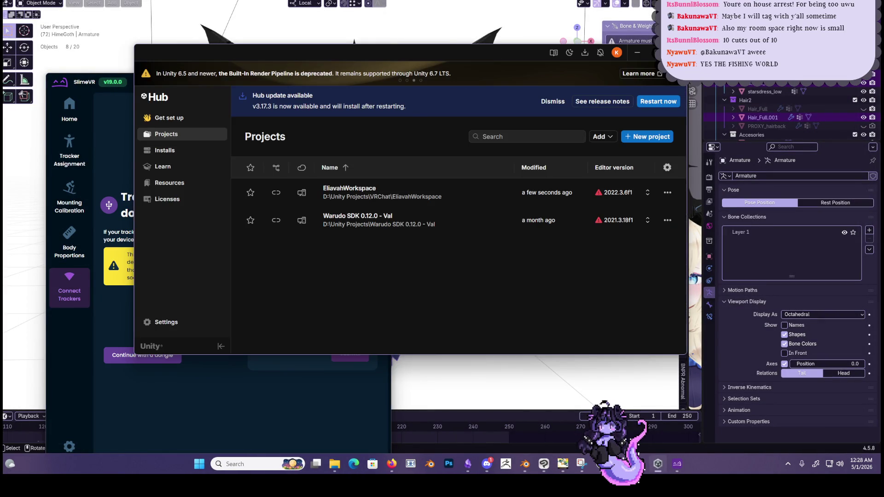
{"action": "left_click", "coordinate": [70, 244]}
Browse Mounting Calibration, Body Proportions and Tracker Assignment, ending back on Connect Trackers.
{"action": "left_click", "coordinate": [67, 207]}
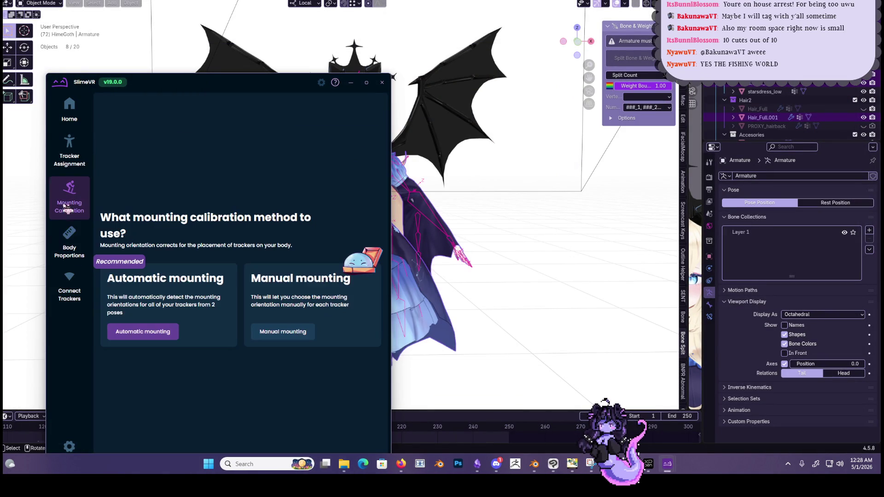
{"action": "left_click", "coordinate": [78, 250]}
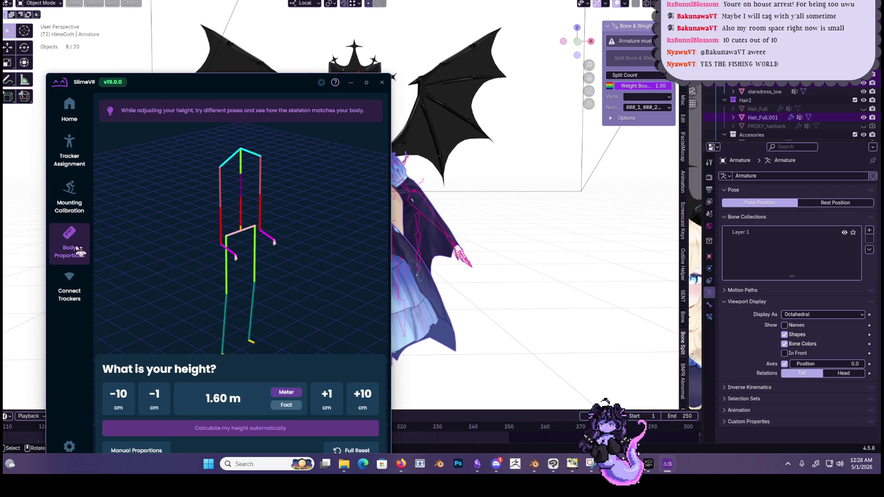
{"action": "left_click", "coordinate": [69, 152]}
{"action": "left_click", "coordinate": [78, 283]}
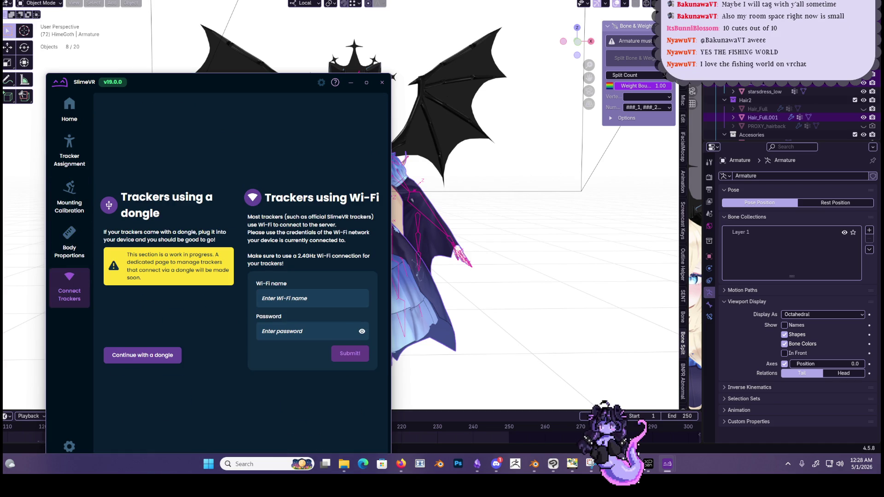